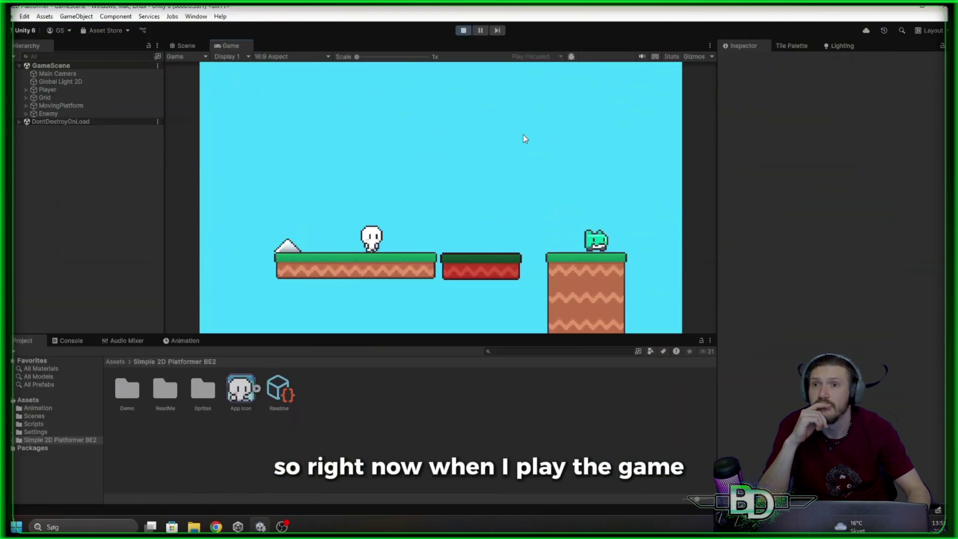
Run GameScene in play mode, with the enemy riding the moving platform above the spike row
{"action": "mouse_move", "coordinate": [398, 167]}
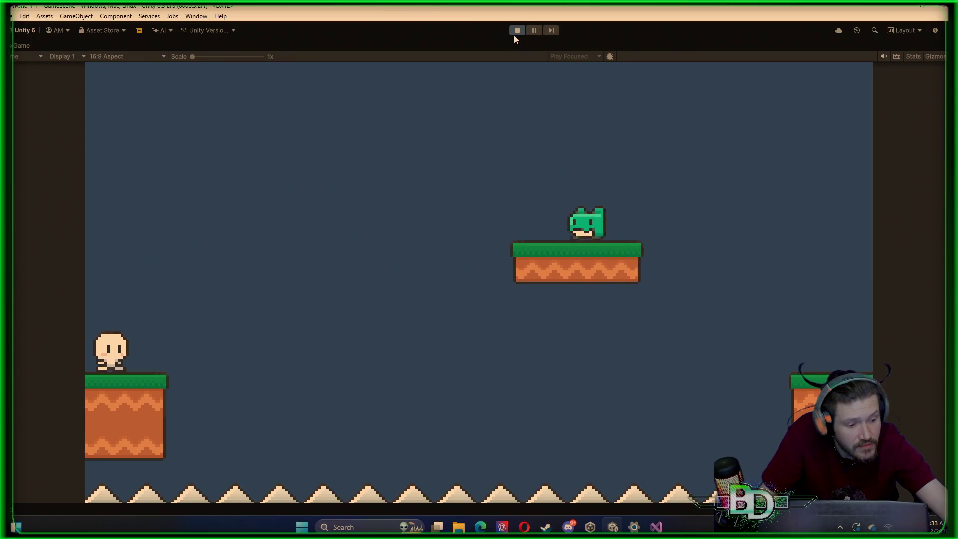
Walk the player left and right with the A and D keys, then stop play and bring up Player.cs
{"action": "key", "text": "d"}
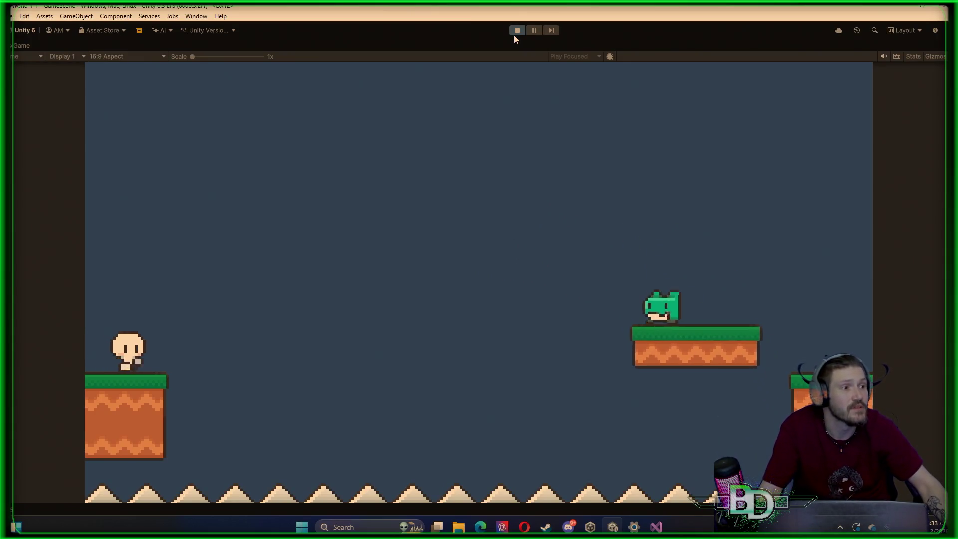
{"action": "key", "text": "a"}
{"action": "key", "text": "a"}
{"action": "key", "text": "d"}
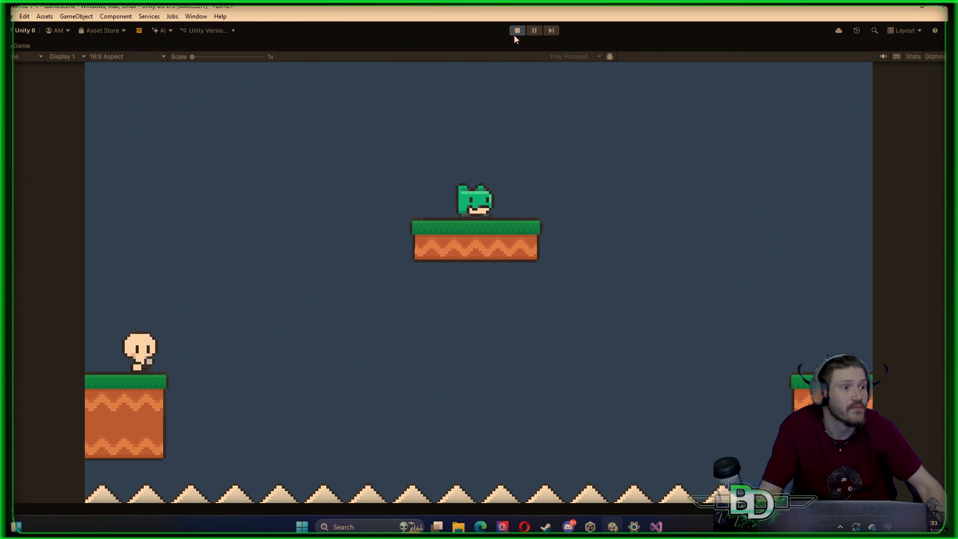
{"action": "key", "text": "a"}
{"action": "key", "text": "a"}
{"action": "key", "text": "d"}
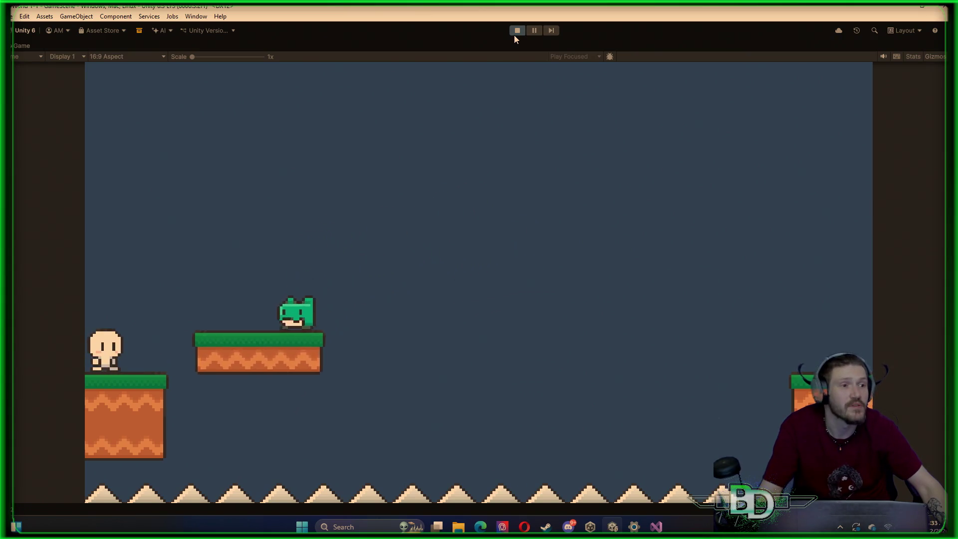
{"action": "key", "text": "d"}
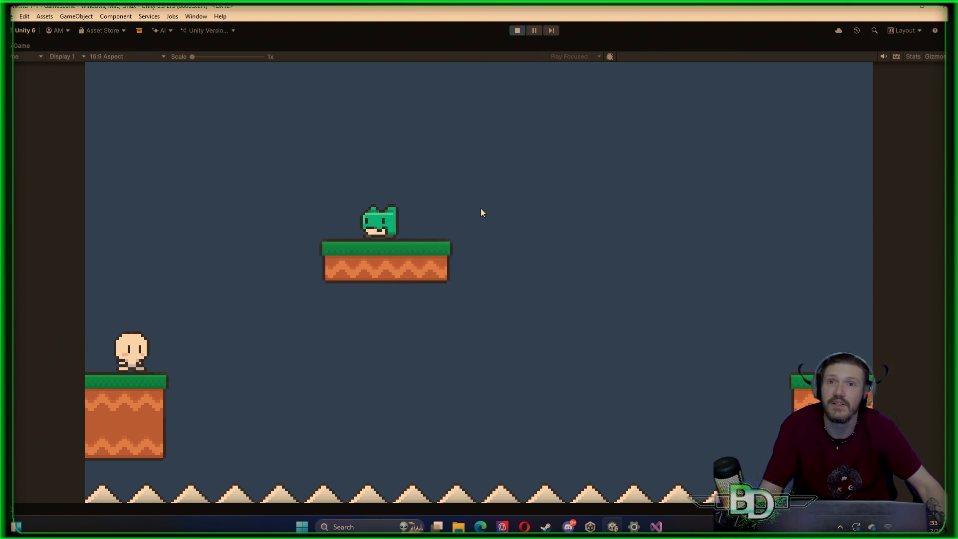
{"action": "key", "text": "a"}
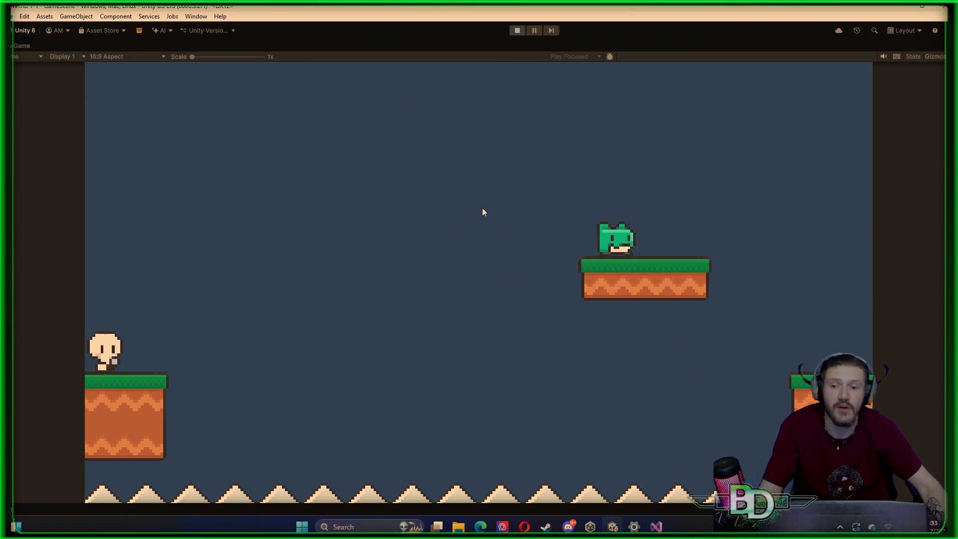
{"action": "key", "text": "d"}
{"action": "key", "text": "a"}
{"action": "key", "text": "d"}
{"action": "key", "text": "a"}
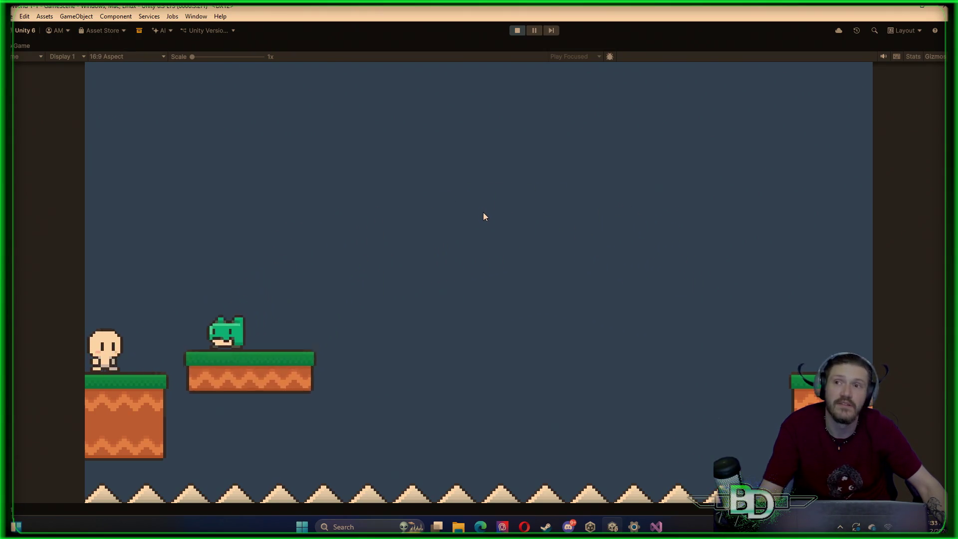
{"action": "key", "text": "d"}
{"action": "key", "text": "a"}
{"action": "key", "text": "d"}
{"action": "key", "text": "a"}
{"action": "key", "text": "d"}
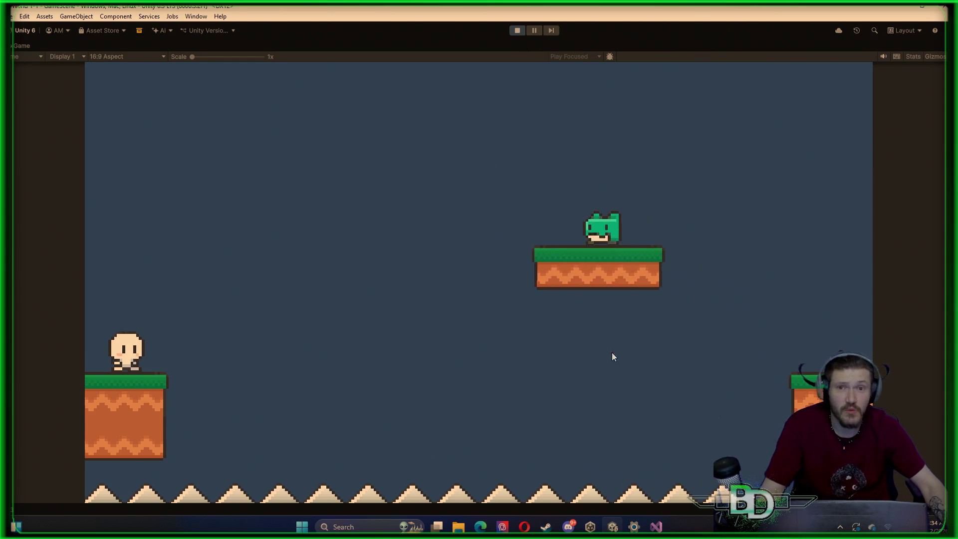
{"action": "key", "text": "a"}
{"action": "left_click", "coordinate": [656, 527]}
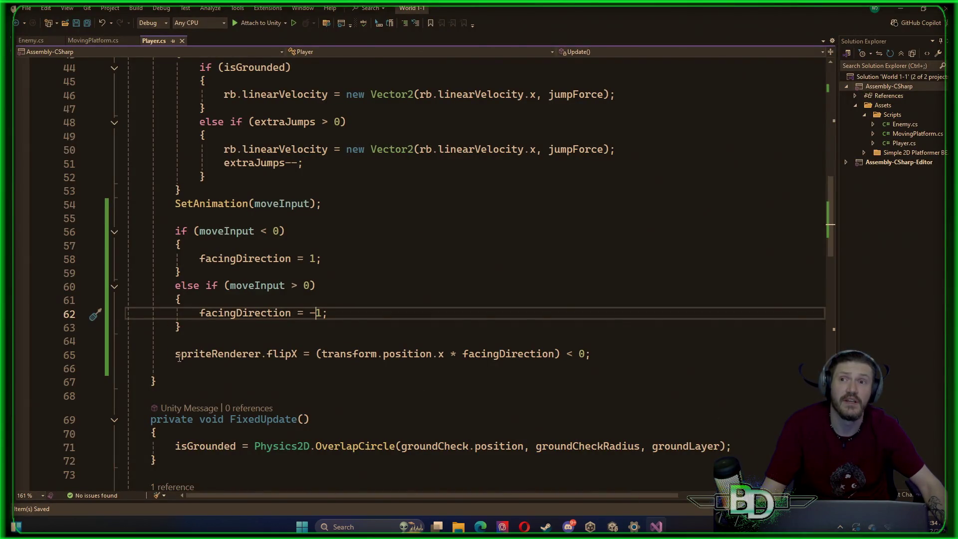
Highlight Player.cs's sprite-flip line 65, then switch to Enemy.cs to compare its waypoint-based flip
{"action": "mouse_move", "coordinate": [176, 354]}
{"action": "left_mouse_down"}
{"action": "mouse_move", "coordinate": [429, 367]}
{"action": "mouse_move", "coordinate": [592, 358]}
{"action": "left_mouse_up"}
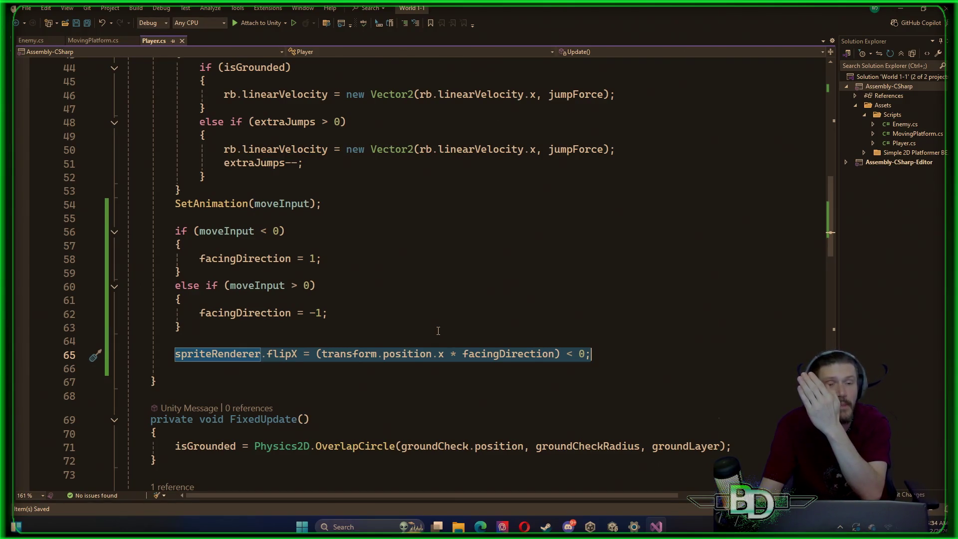
{"action": "left_click", "coordinate": [472, 340]}
{"action": "scroll", "coordinate": [138, 91], "scroll_direction": "up", "scroll_amount": 5}
{"action": "scroll", "coordinate": [138, 92], "scroll_direction": "down", "scroll_amount": 4}
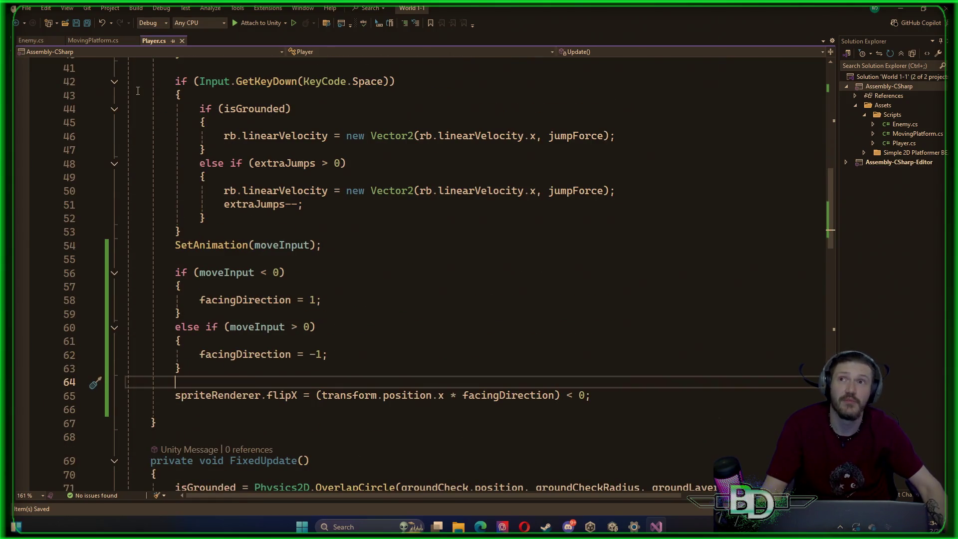
{"action": "left_click", "coordinate": [31, 40]}
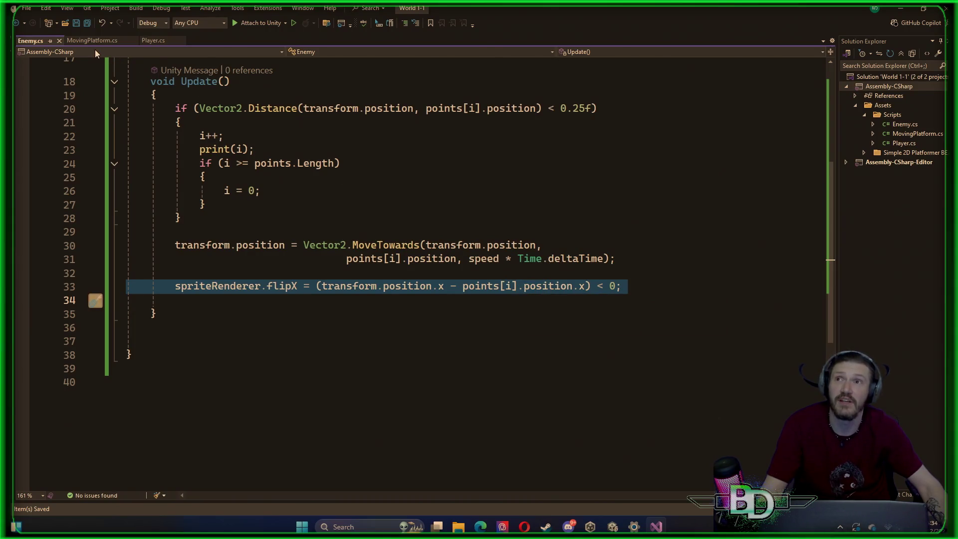
Switch back to Player.cs and select the facingDirection field declaration on line 10
{"action": "left_click", "coordinate": [150, 40]}
{"action": "scroll", "coordinate": [324, 222], "scroll_direction": "up", "scroll_amount": 13}
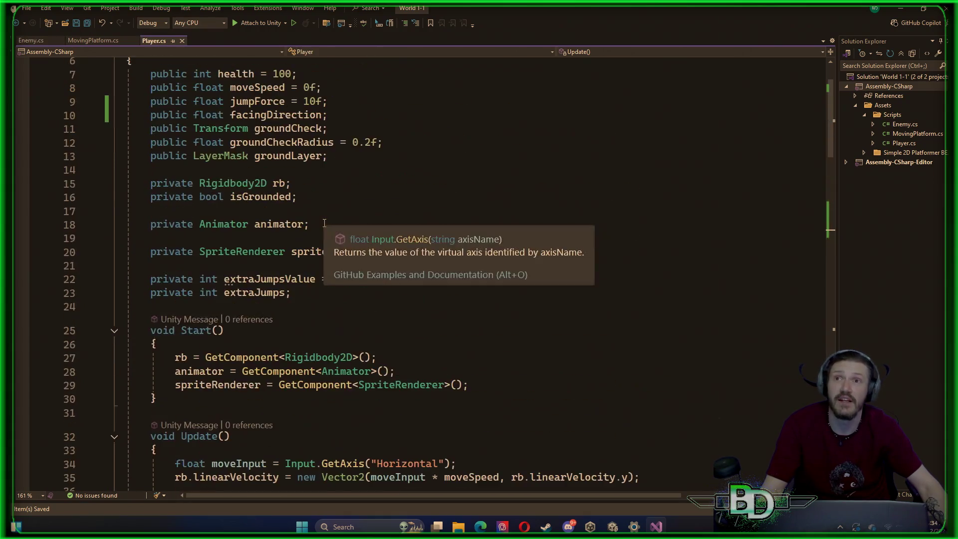
{"action": "scroll", "coordinate": [248, 298], "scroll_direction": "down", "scroll_amount": 3}
{"action": "scroll", "coordinate": [248, 298], "scroll_direction": "up", "scroll_amount": 2}
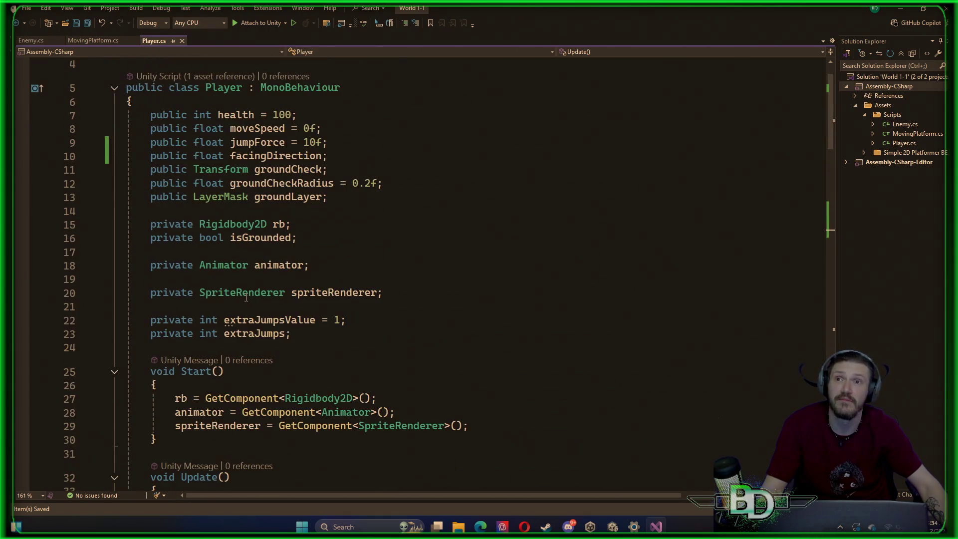
{"action": "left_click_drag", "start_coordinate": [328, 156], "coordinate": [83, 160]}
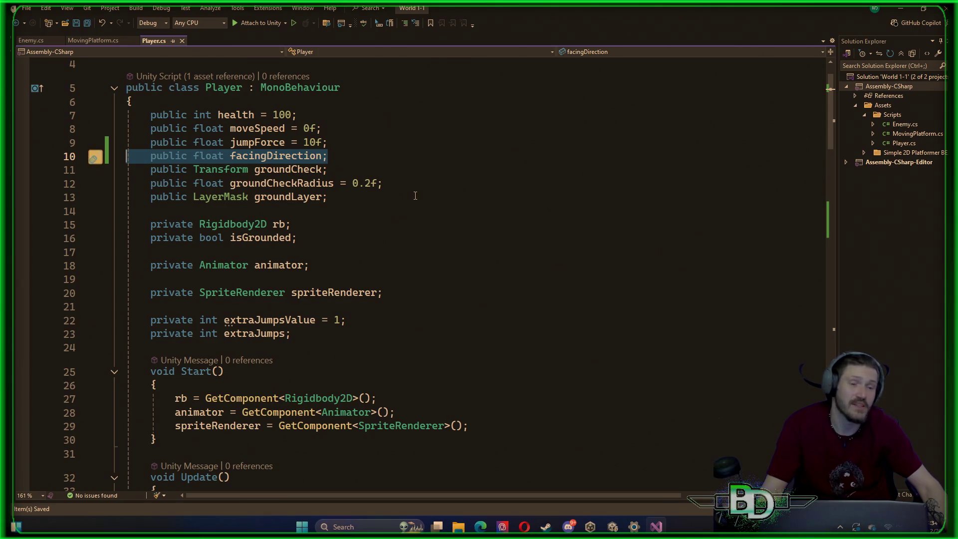
Select lines 56–63, where facingDirection is set from moveInput, and review them
{"action": "scroll", "coordinate": [245, 150], "scroll_direction": "down", "scroll_amount": 1}
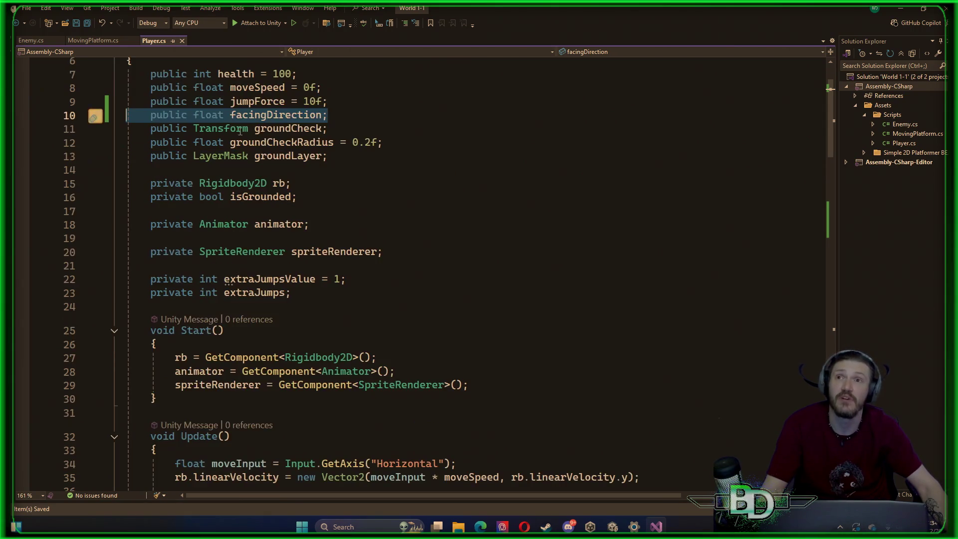
{"action": "scroll", "coordinate": [224, 150], "scroll_direction": "down", "scroll_amount": 4}
{"action": "scroll", "coordinate": [148, 206], "scroll_direction": "down", "scroll_amount": 2}
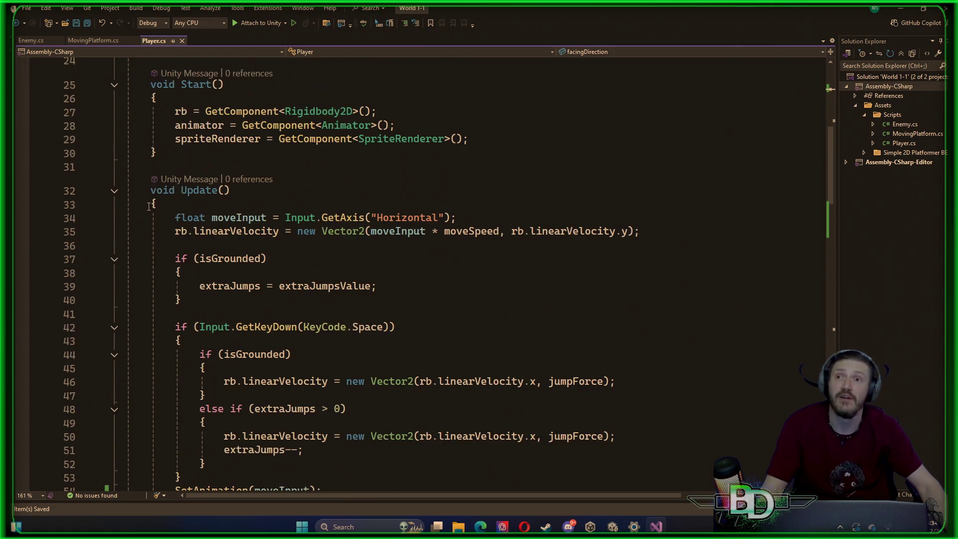
{"action": "scroll", "coordinate": [171, 188], "scroll_direction": "down", "scroll_amount": 6}
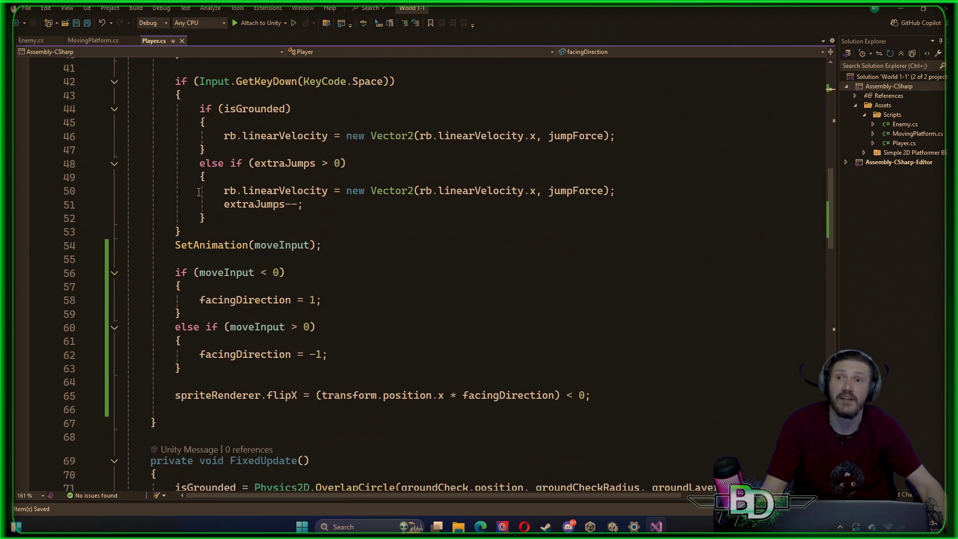
{"action": "left_click_drag", "start_coordinate": [178, 270], "coordinate": [331, 364]}
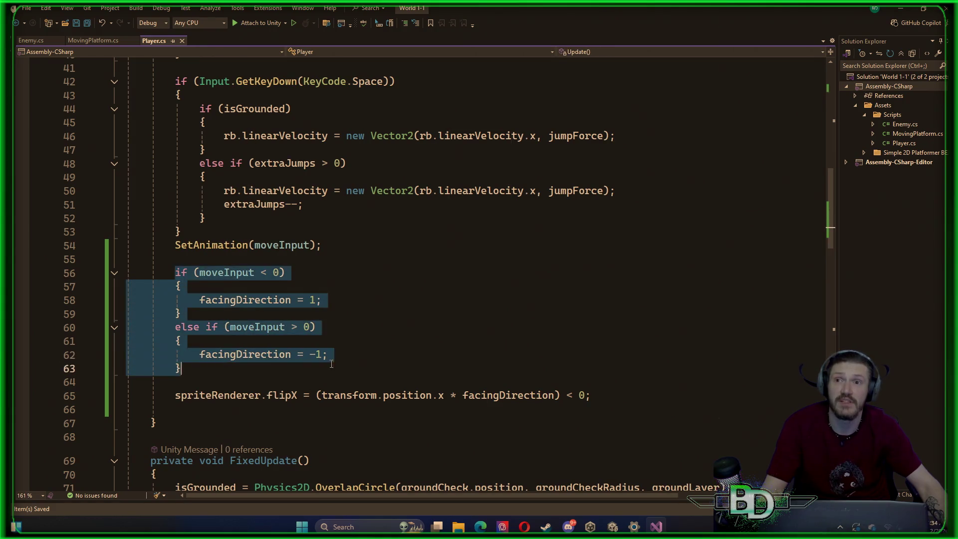
{"action": "scroll", "coordinate": [344, 299], "scroll_direction": "down", "scroll_amount": 1}
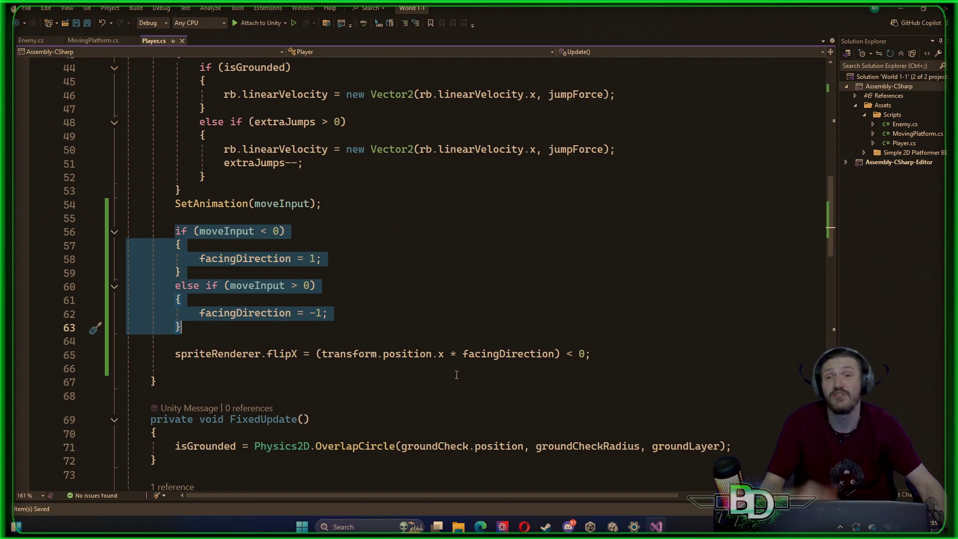
{"action": "left_click", "coordinate": [465, 354]}
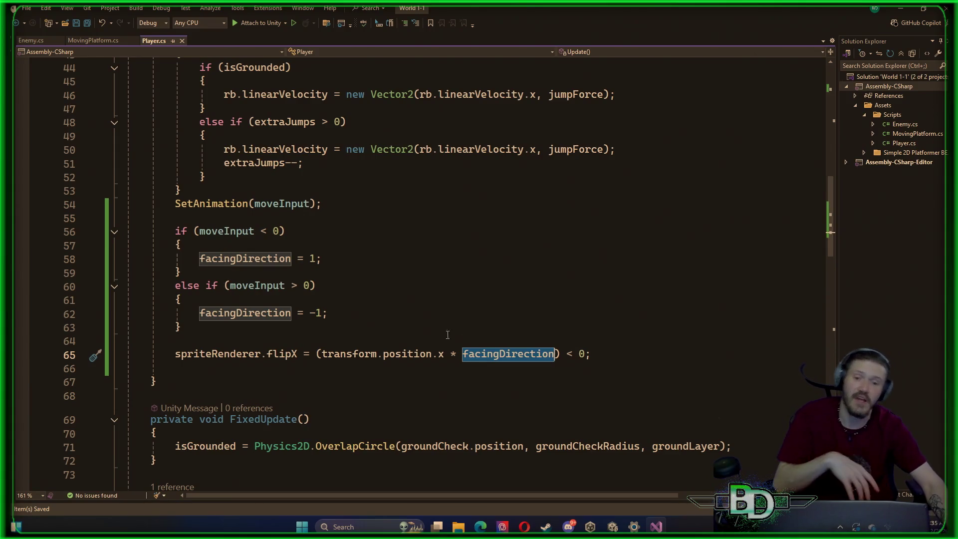
Alt+Tab from Visual Studio back to Unity's Game view
{"action": "key", "text": "alt+Tab"}
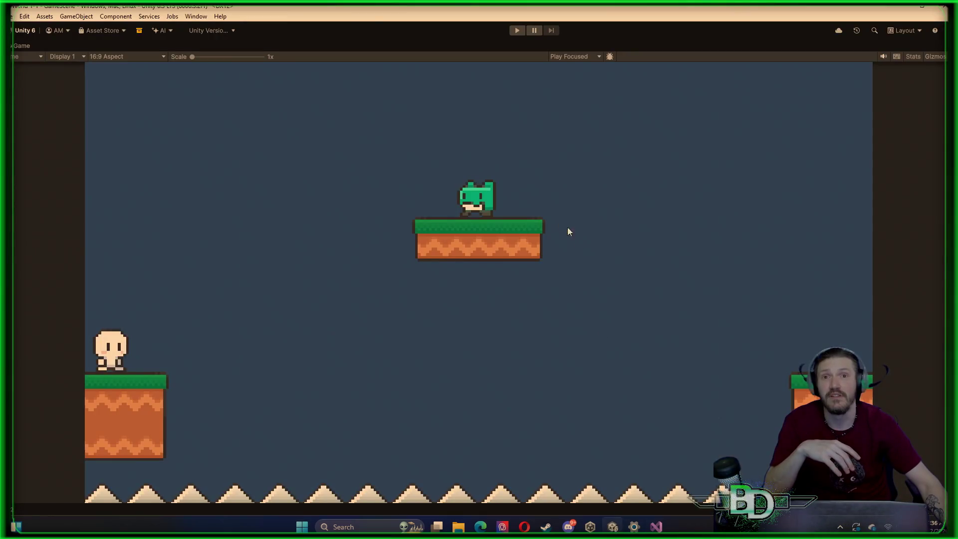
Play-test the scene, walking the player both ways with A/D and jumping with Space, then stop
{"action": "left_click", "coordinate": [515, 32]}
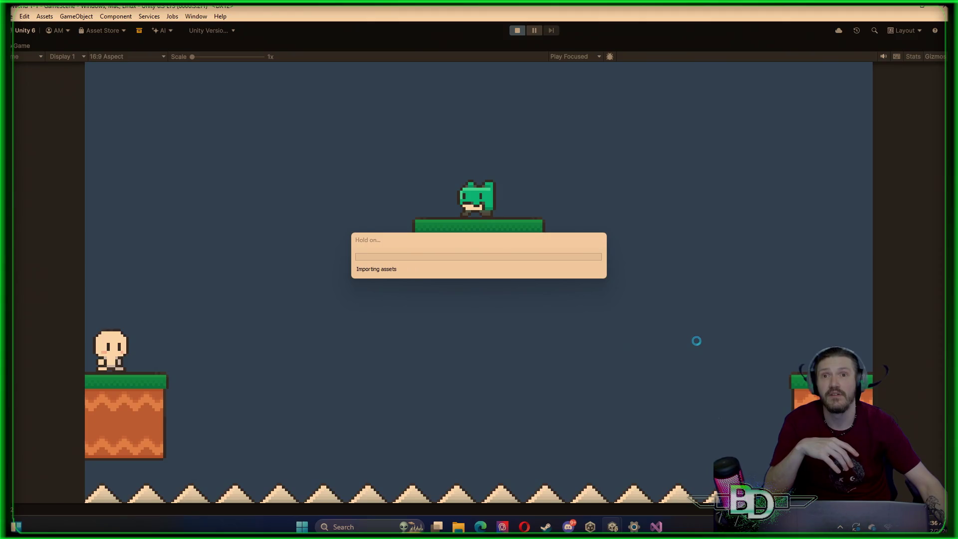
{"action": "key", "text": "d"}
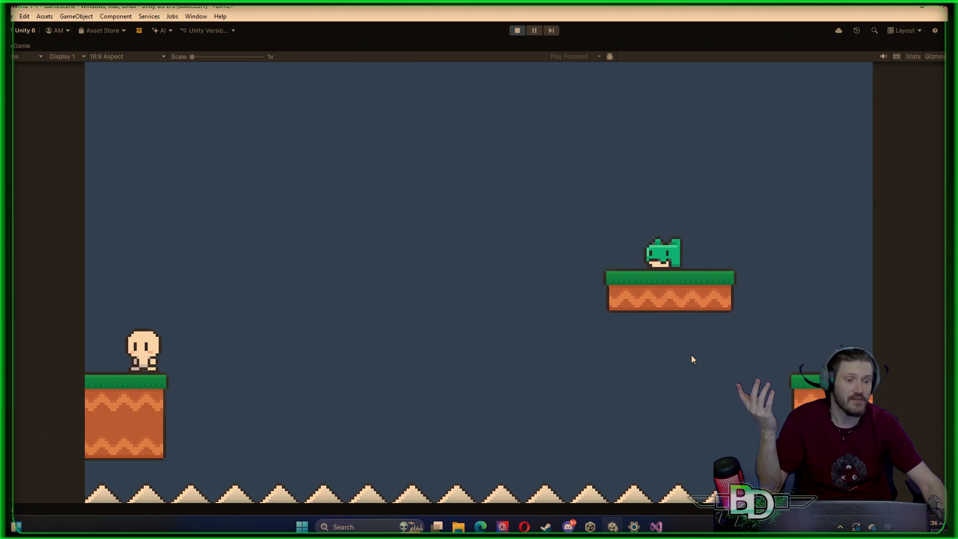
{"action": "key", "text": "a"}
{"action": "key", "text": "a"}
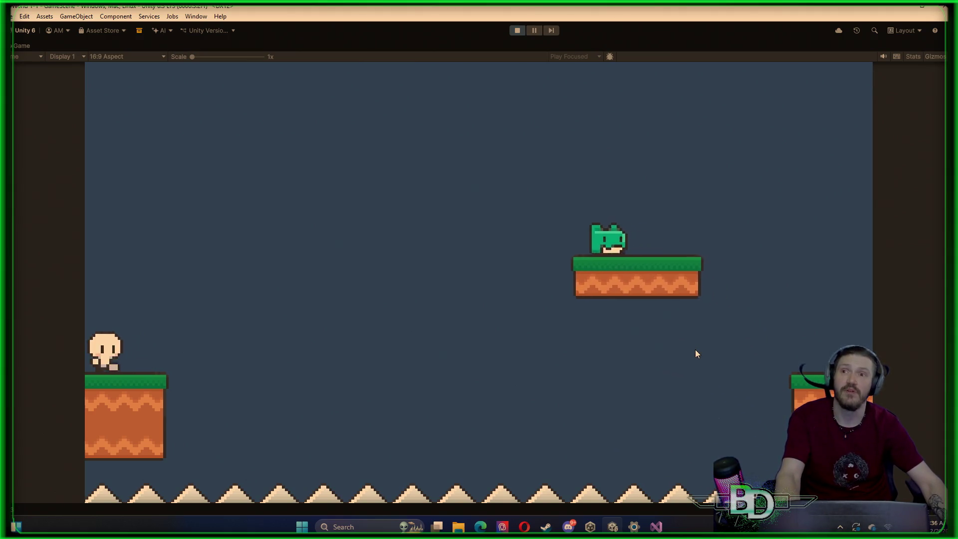
{"action": "key", "text": "d"}
{"action": "key", "text": "a"}
{"action": "key", "text": "d"}
{"action": "key", "text": "a"}
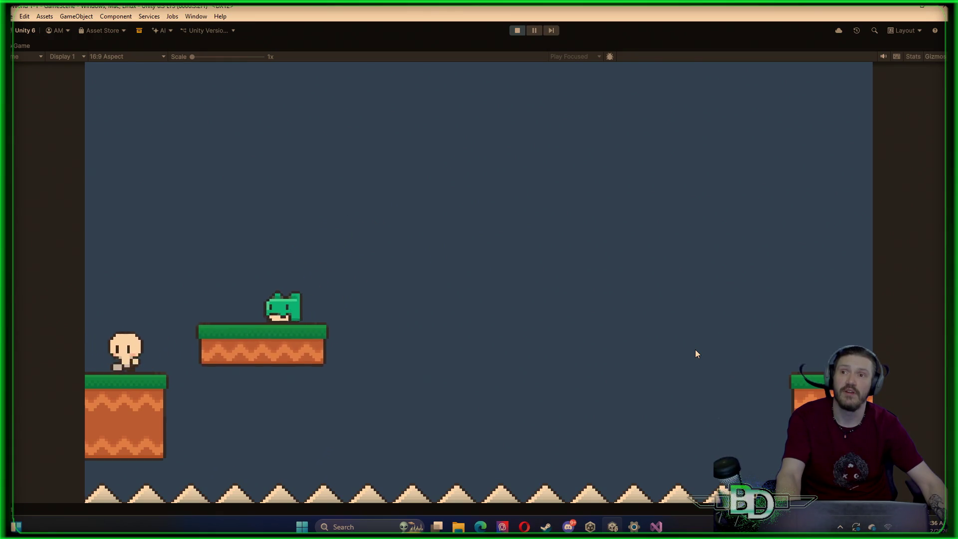
{"action": "key", "text": "d"}
{"action": "key", "text": "d"}
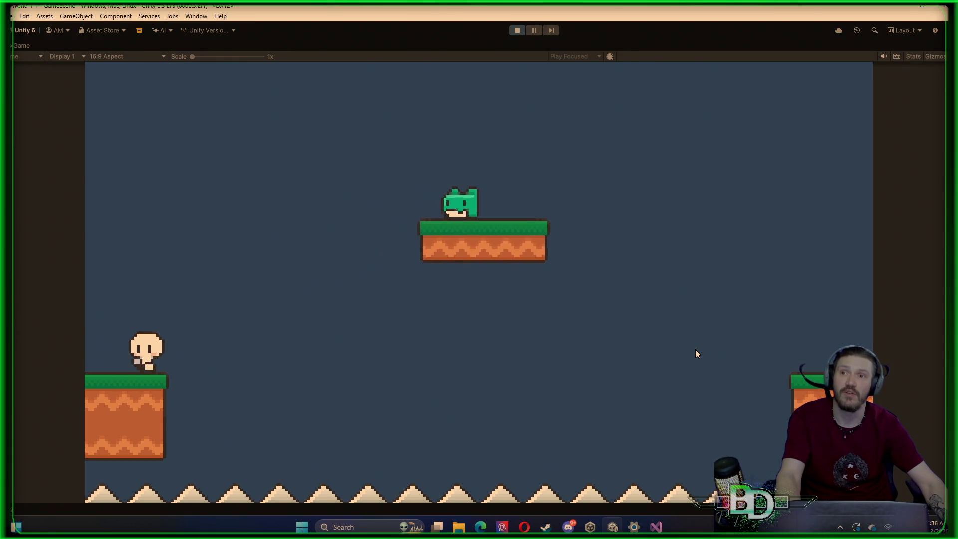
{"action": "key", "text": "d"}
{"action": "key", "text": "a"}
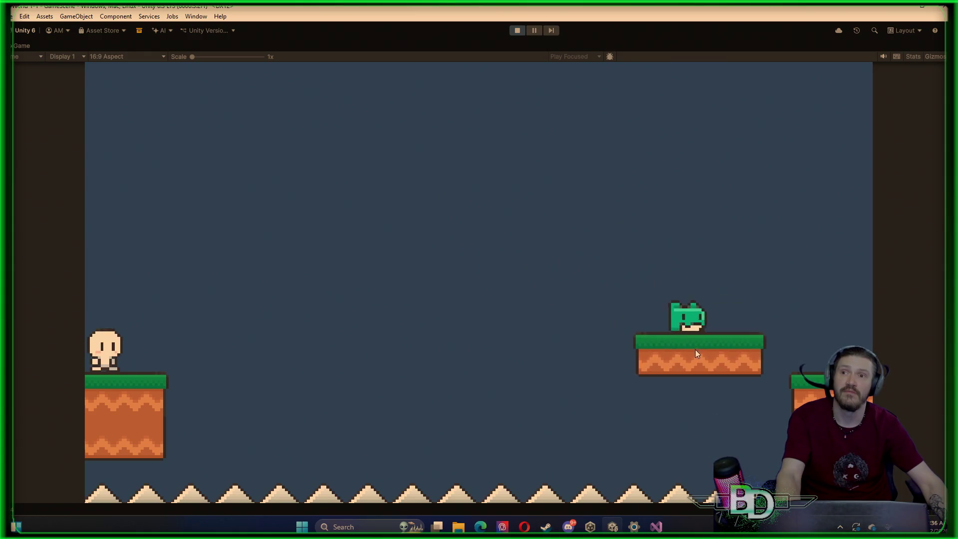
{"action": "key", "text": "space"}
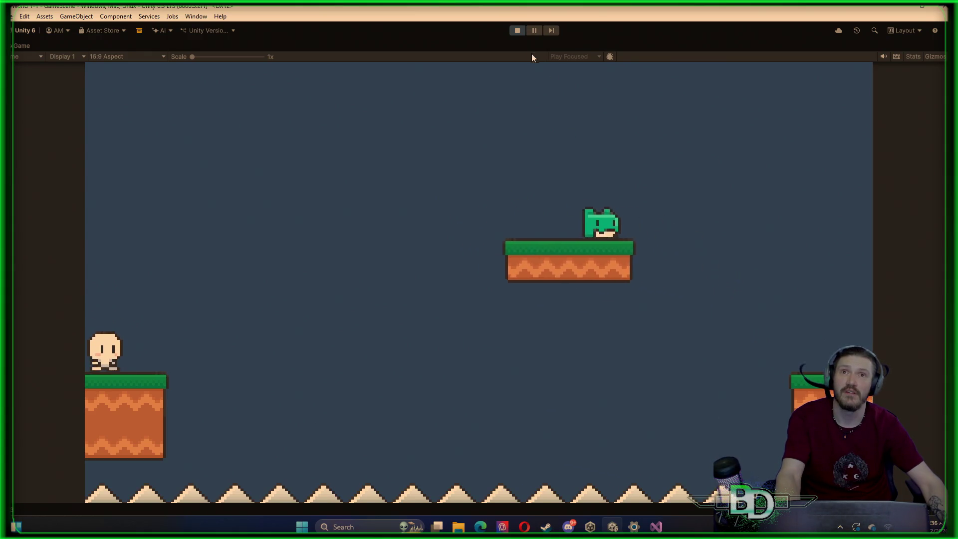
{"action": "left_click", "coordinate": [517, 30]}
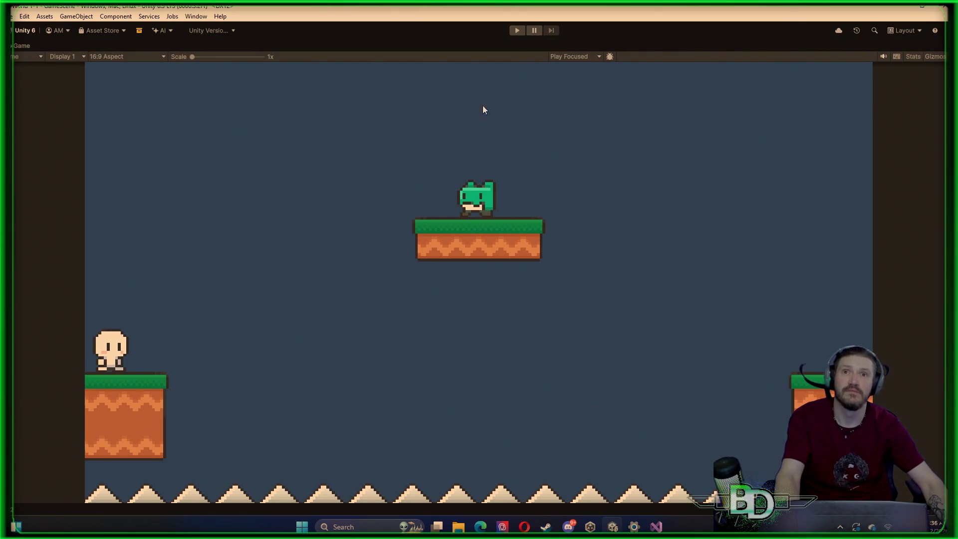
Restore the full editor layout, expand Grid and select the Ground tilemap, panning the scene
{"action": "double_click", "coordinate": [606, 43]}
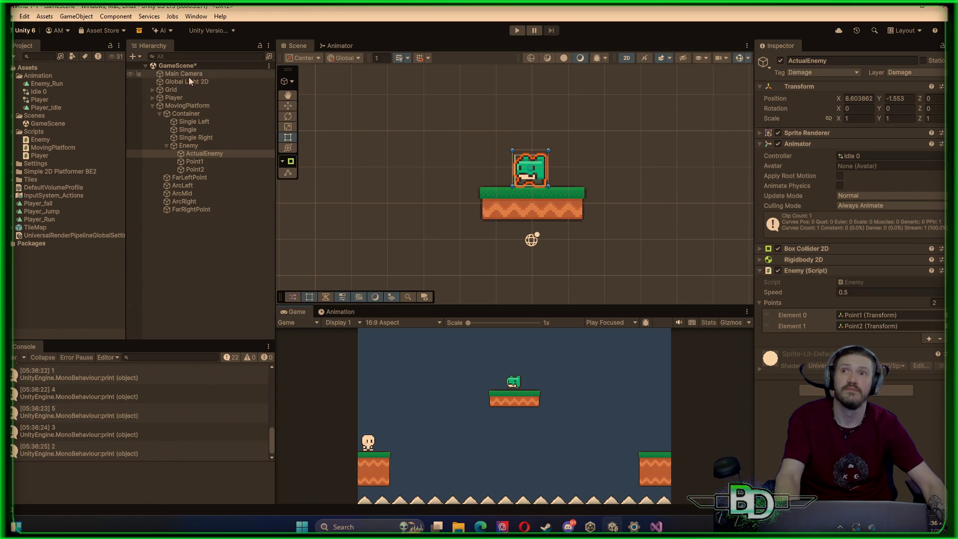
{"action": "left_click", "coordinate": [182, 89]}
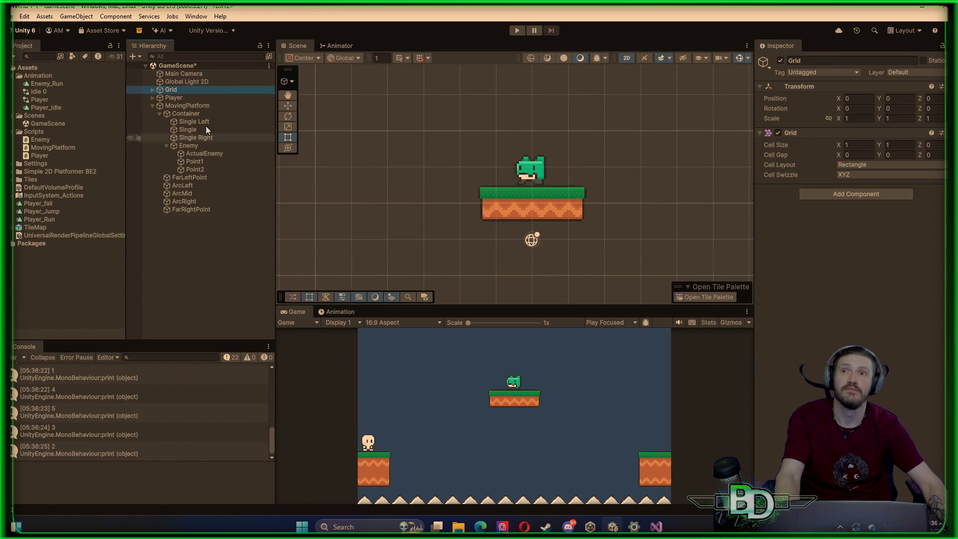
{"action": "left_click", "coordinate": [152, 90]}
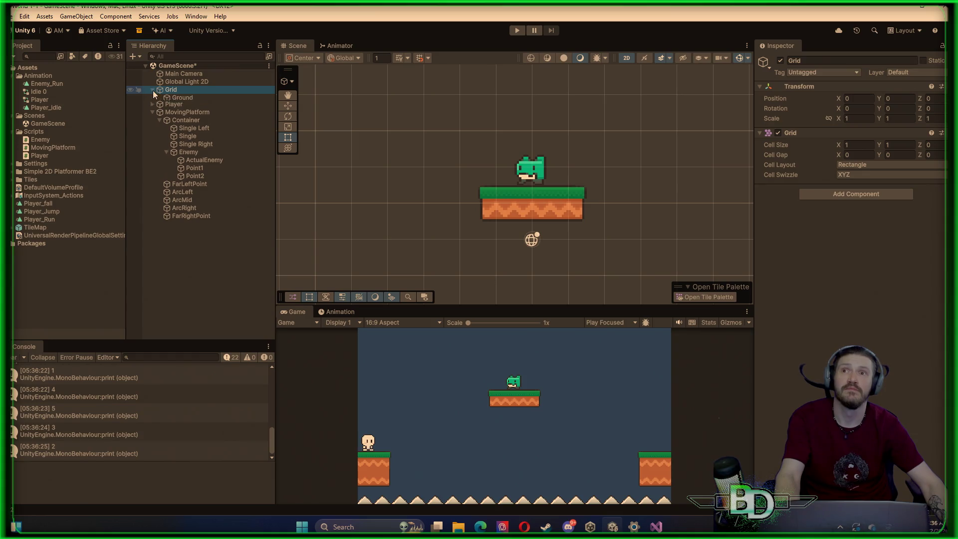
{"action": "left_click", "coordinate": [182, 98]}
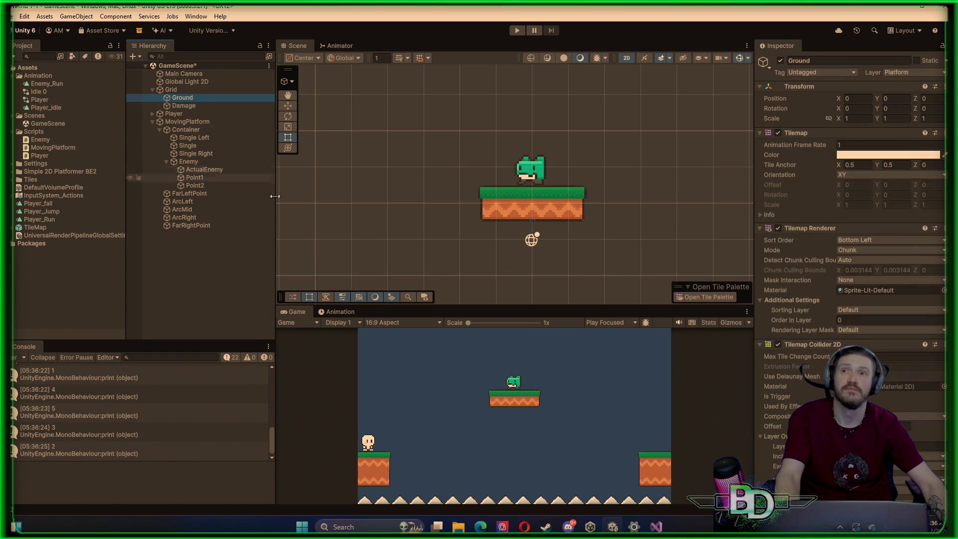
{"action": "scroll", "coordinate": [397, 223], "scroll_direction": "down", "scroll_amount": 5}
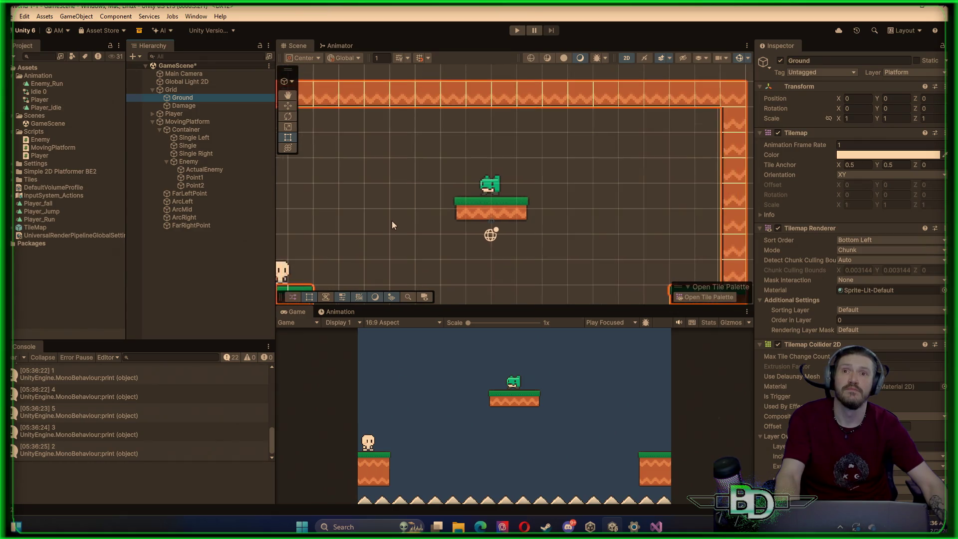
{"action": "mouse_move", "coordinate": [381, 223]}
{"action": "left_mouse_down"}
{"action": "mouse_move", "coordinate": [408, 170]}
{"action": "mouse_move", "coordinate": [455, 160]}
{"action": "left_mouse_up"}
{"action": "scroll", "coordinate": [453, 160], "scroll_direction": "down", "scroll_amount": 4}
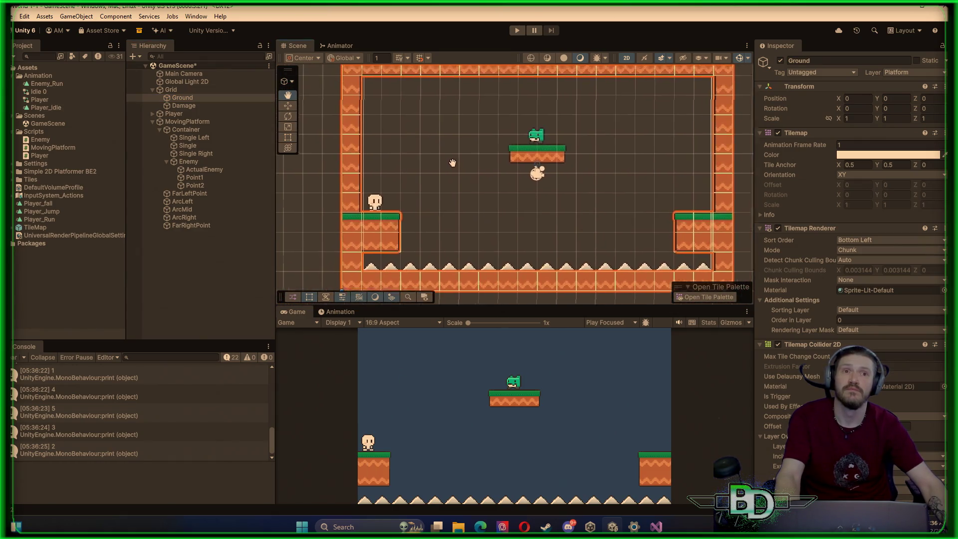
Try Tilemap Renderer Mode Individual, revert to Chunk, keeping culling bounds on Auto
{"action": "left_click", "coordinate": [853, 247]}
{"action": "left_click", "coordinate": [867, 272]}
{"action": "left_click", "coordinate": [865, 250]}
{"action": "left_click", "coordinate": [866, 261]}
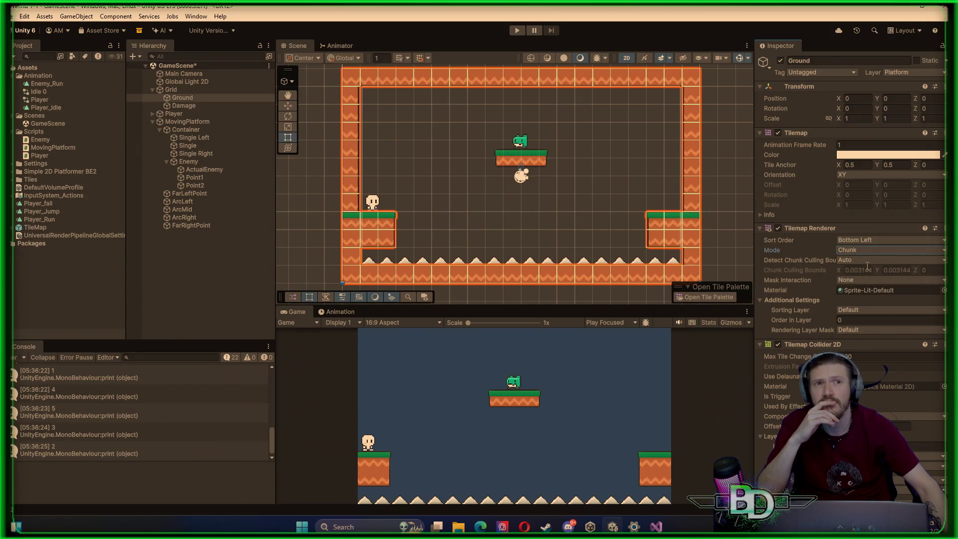
{"action": "left_click", "coordinate": [858, 262]}
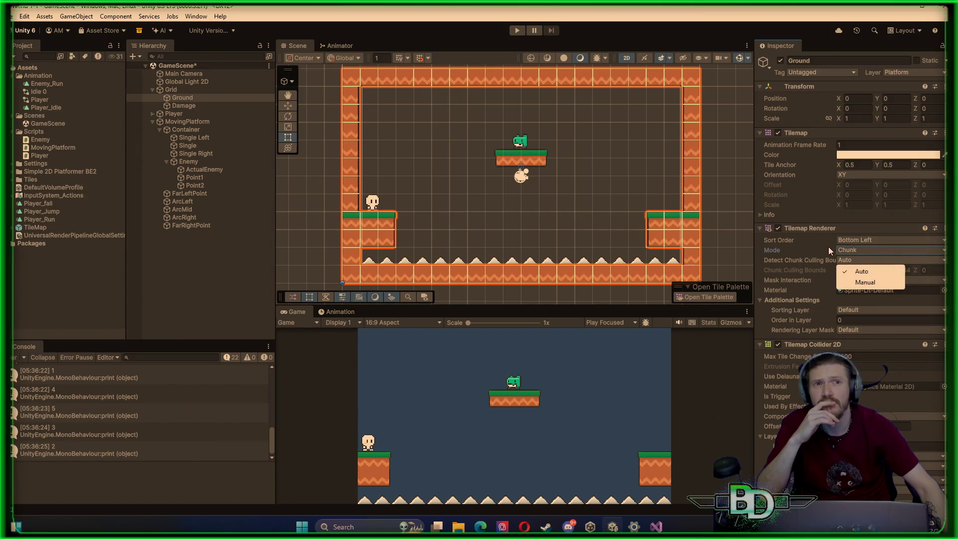
{"action": "left_click", "coordinate": [824, 245]}
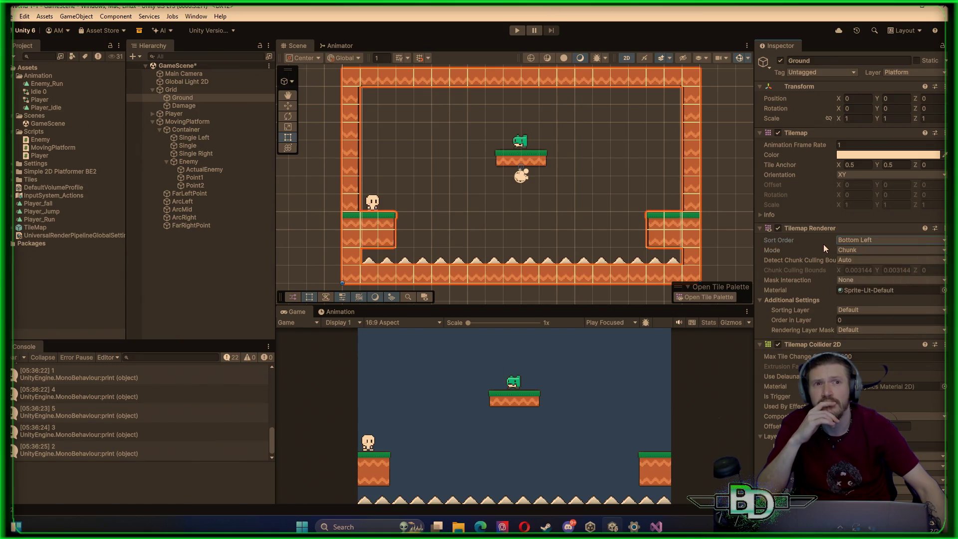
Try Sort Order Top Left, then set it back to Bottom Left
{"action": "left_click", "coordinate": [866, 243]}
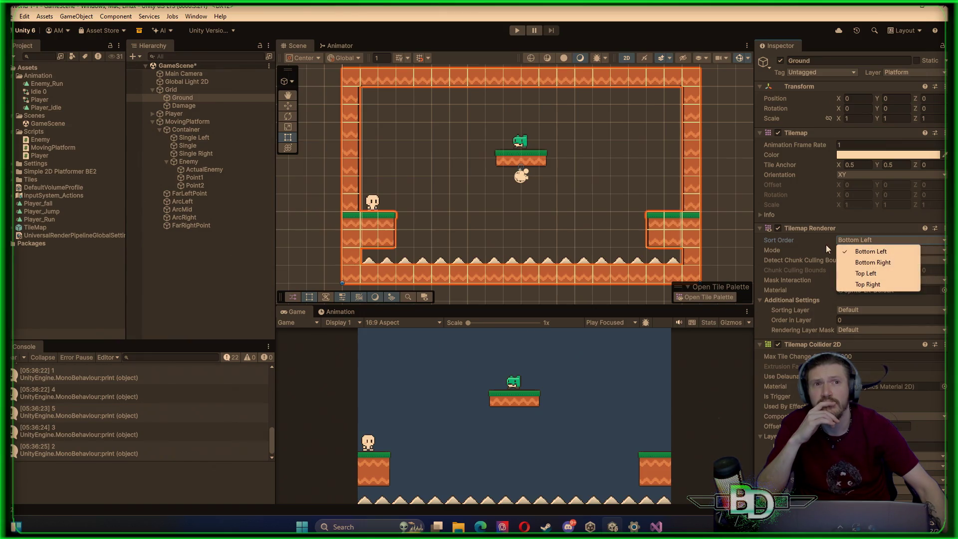
{"action": "left_click", "coordinate": [865, 273]}
{"action": "left_click", "coordinate": [865, 240]}
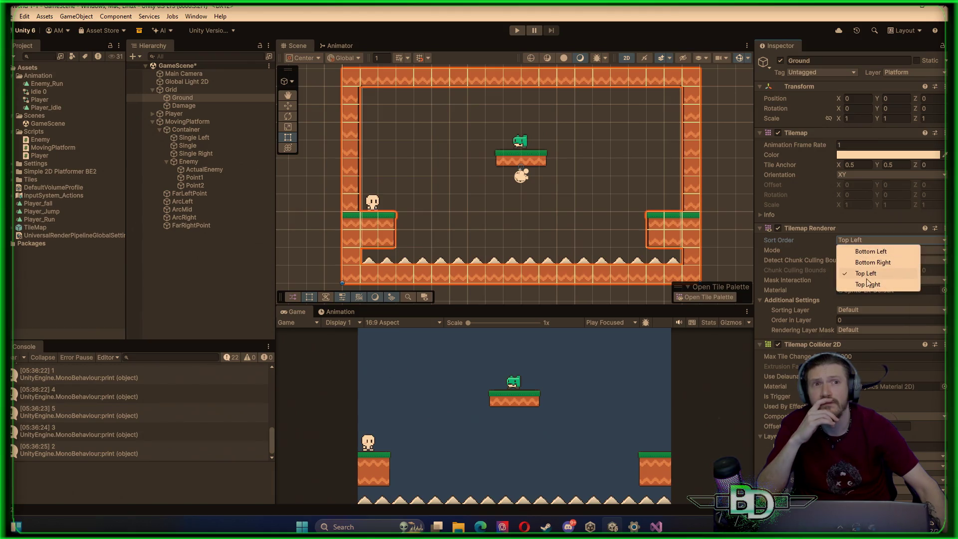
{"action": "left_click", "coordinate": [870, 250]}
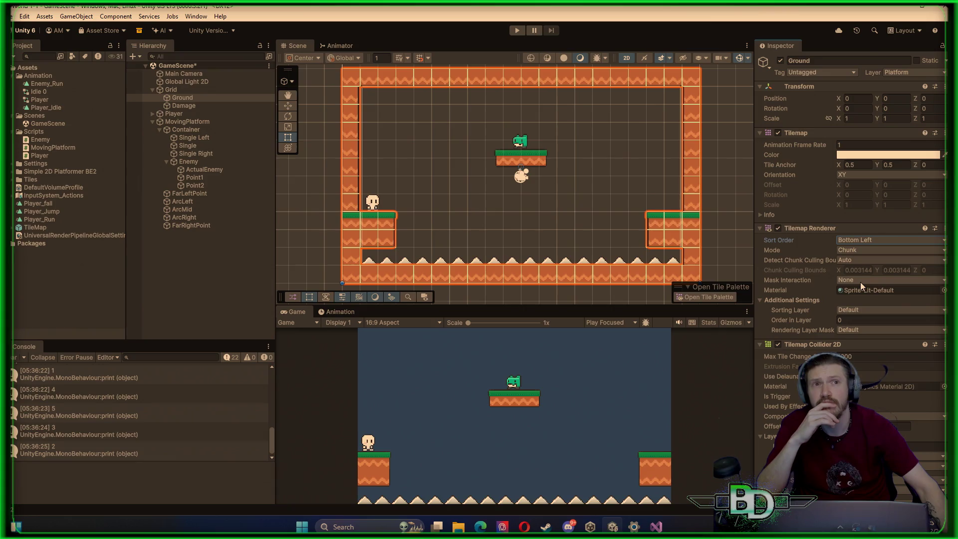
Try Rendering Layer Mask Nothing, then leave it on Default
{"action": "left_click", "coordinate": [857, 328]}
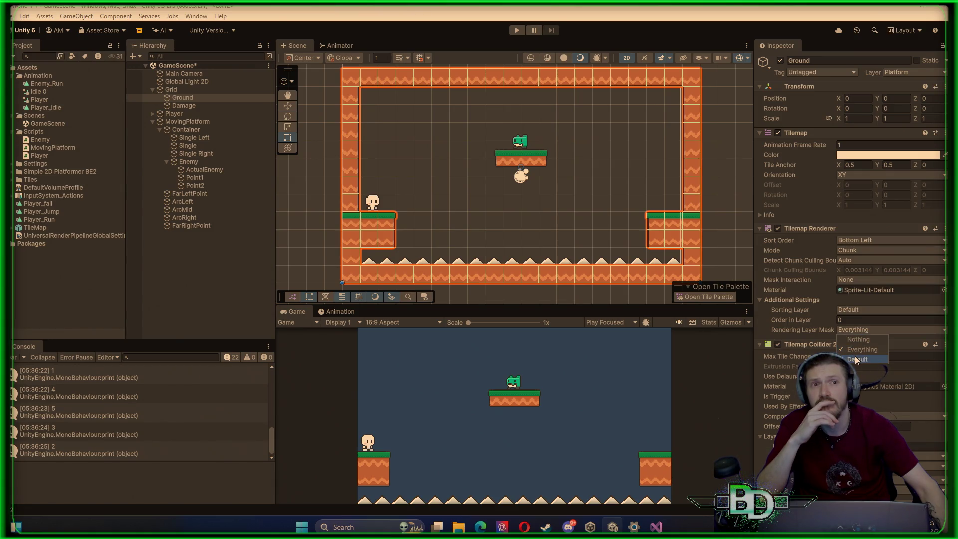
{"action": "left_click", "coordinate": [858, 343]}
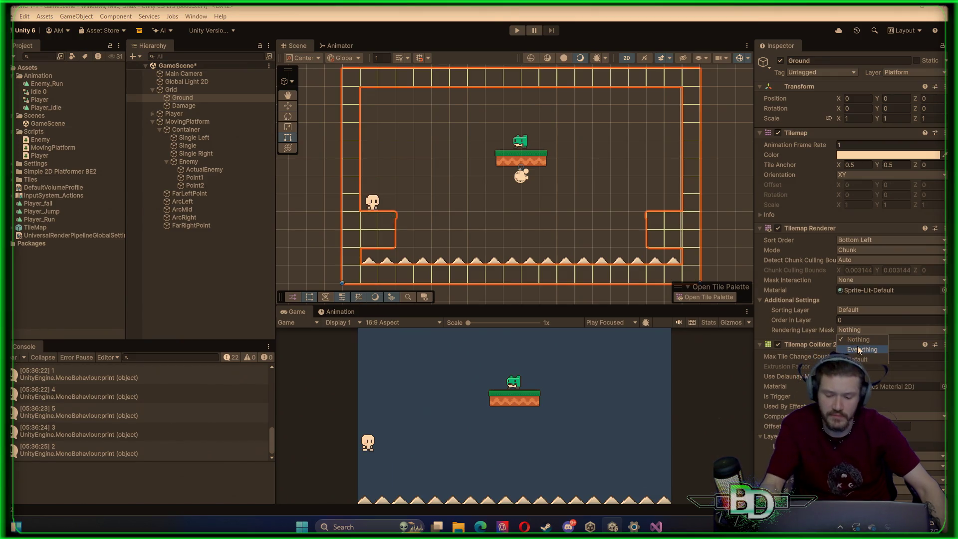
{"action": "left_click", "coordinate": [858, 349]}
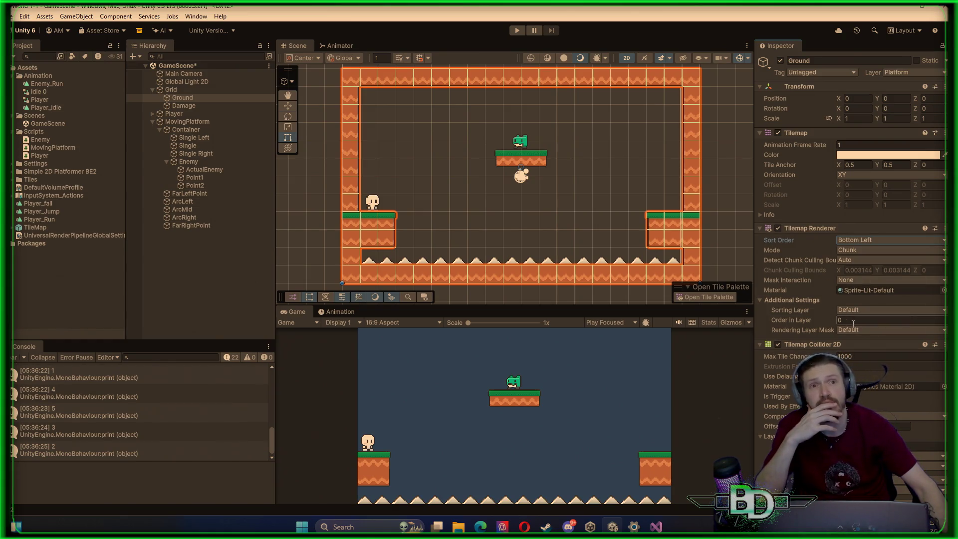
{"action": "left_click", "coordinate": [865, 330]}
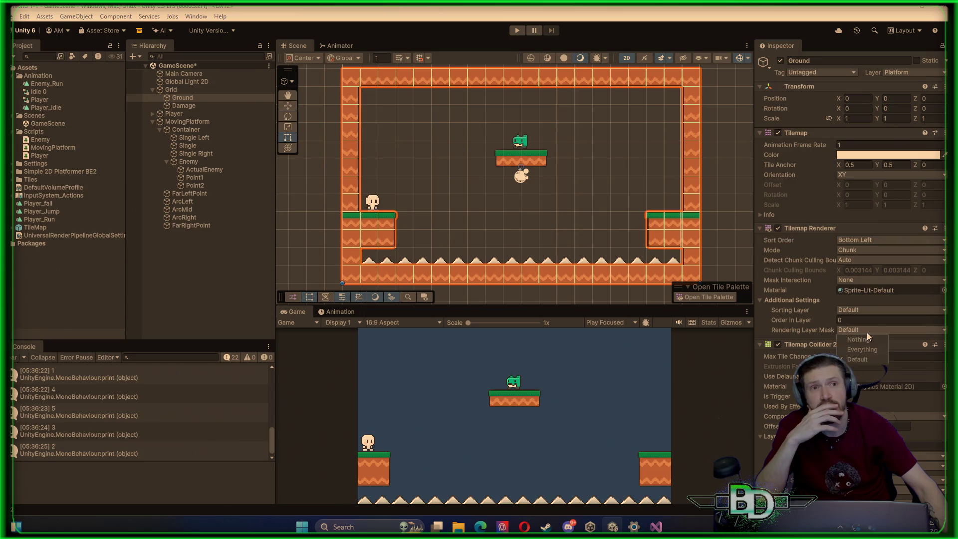
{"action": "left_click", "coordinate": [818, 332]}
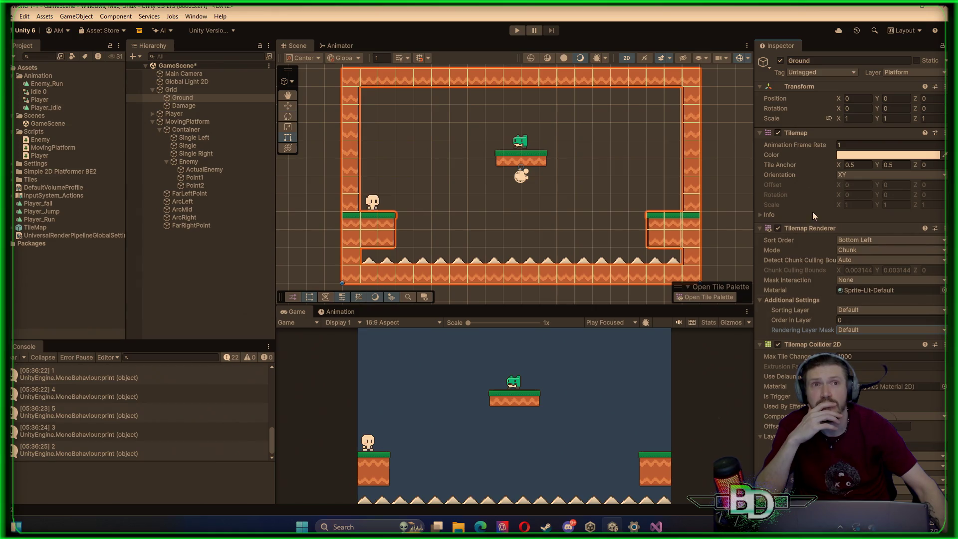
Try tilemap Orientation XZ, revert to XY, and briefly expand the Info section
{"action": "left_click", "coordinate": [864, 175]}
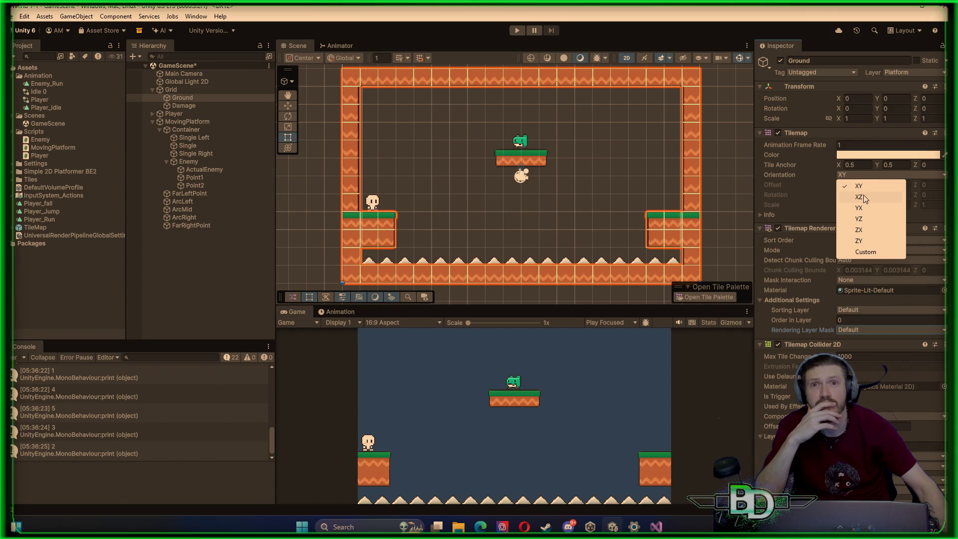
{"action": "left_click", "coordinate": [865, 198]}
{"action": "left_click", "coordinate": [865, 174]}
{"action": "left_click", "coordinate": [865, 187]}
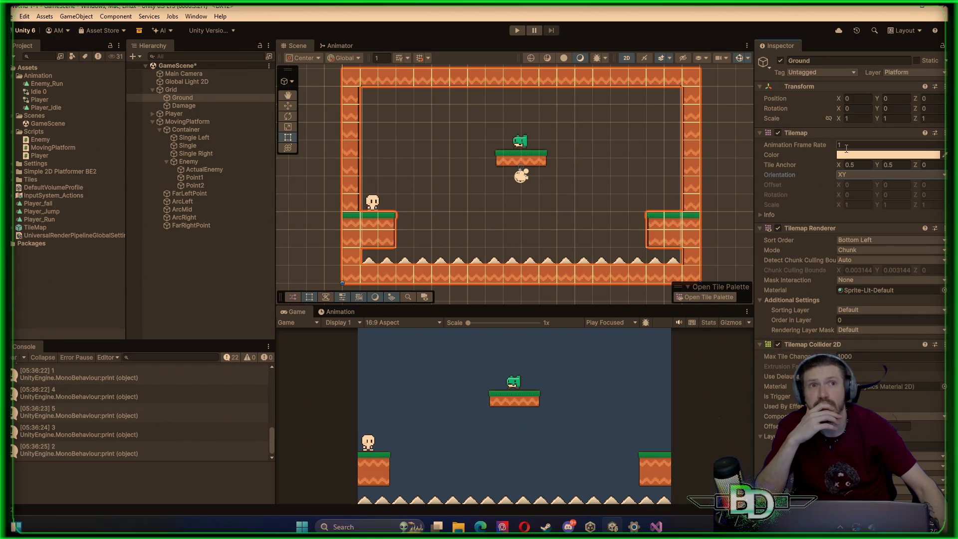
{"action": "left_click", "coordinate": [762, 214]}
{"action": "left_click", "coordinate": [762, 214]}
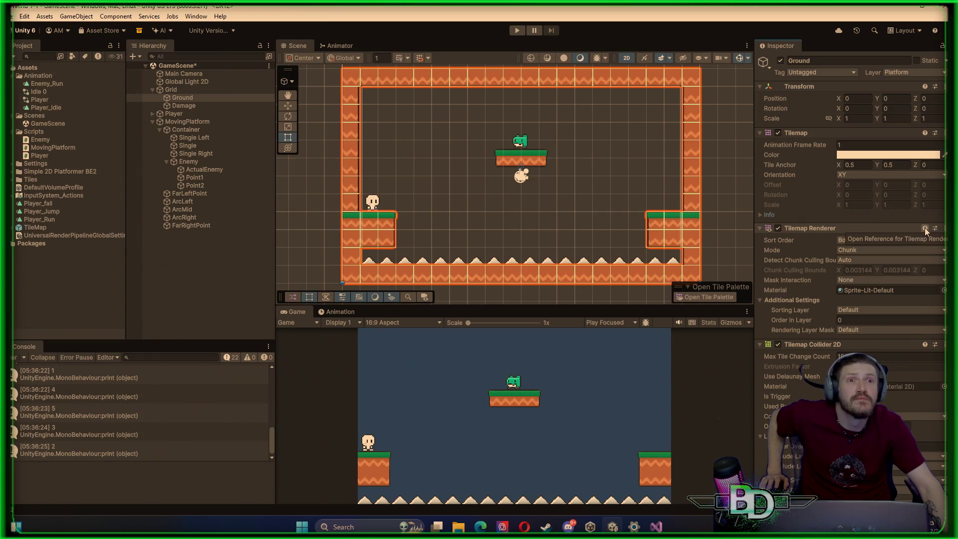
{"action": "left_click", "coordinate": [933, 229]}
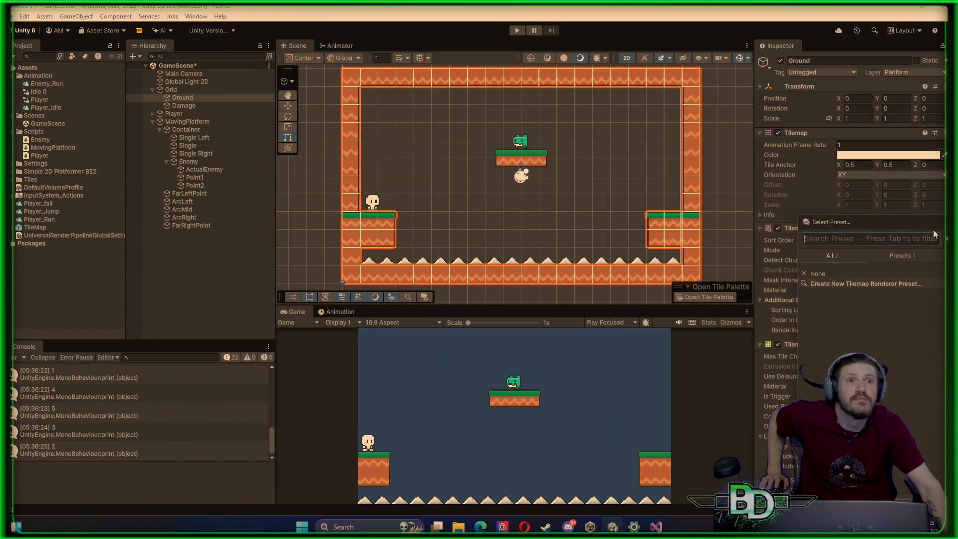
{"action": "key", "text": "Escape"}
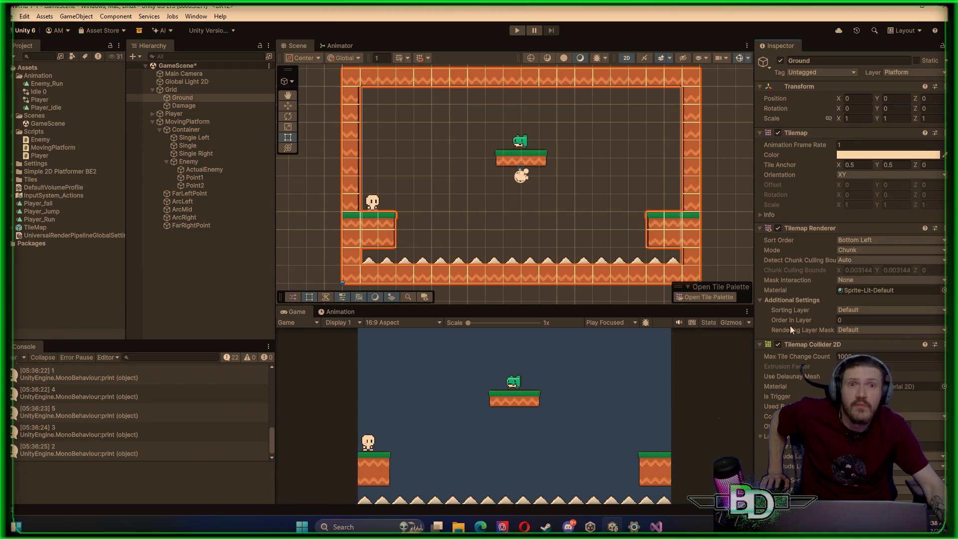
{"action": "scroll", "coordinate": [789, 324], "scroll_direction": "down", "scroll_amount": 2}
{"action": "scroll", "coordinate": [789, 324], "scroll_direction": "down", "scroll_amount": 4}
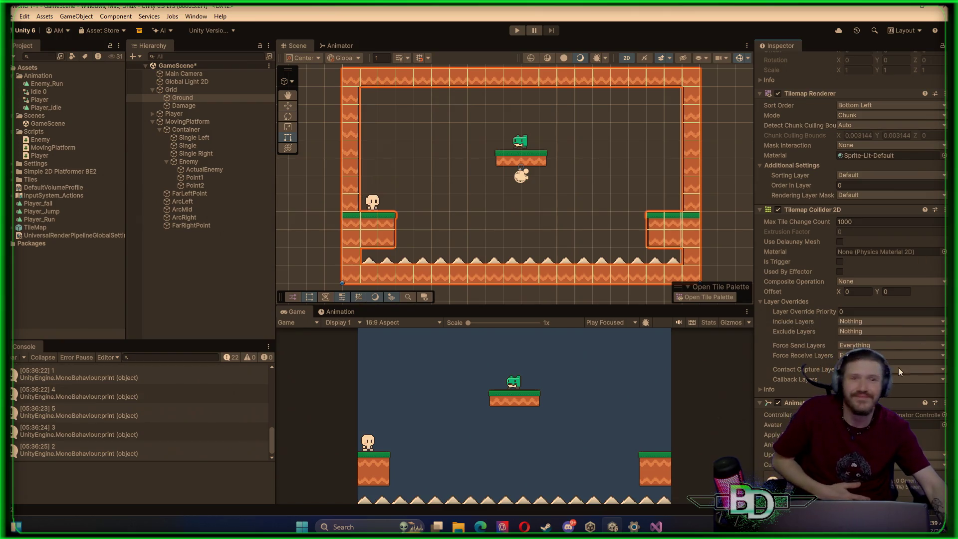
{"action": "scroll", "coordinate": [893, 367], "scroll_direction": "down", "scroll_amount": 3}
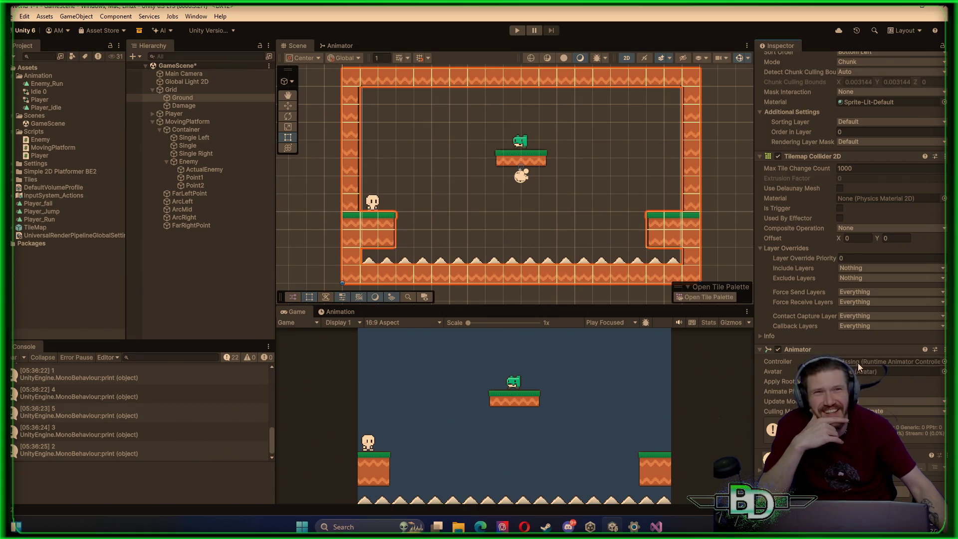
{"action": "scroll", "coordinate": [857, 363], "scroll_direction": "up", "scroll_amount": 10}
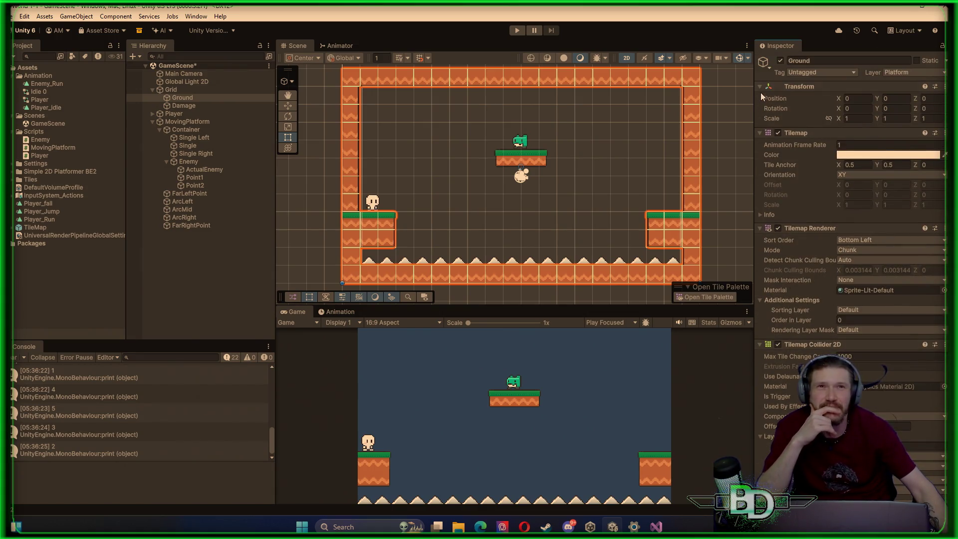
Collapse Ground's Transform, Tilemap and Tilemap Renderer sections
{"action": "left_click", "coordinate": [760, 87]}
{"action": "left_click", "coordinate": [760, 96]}
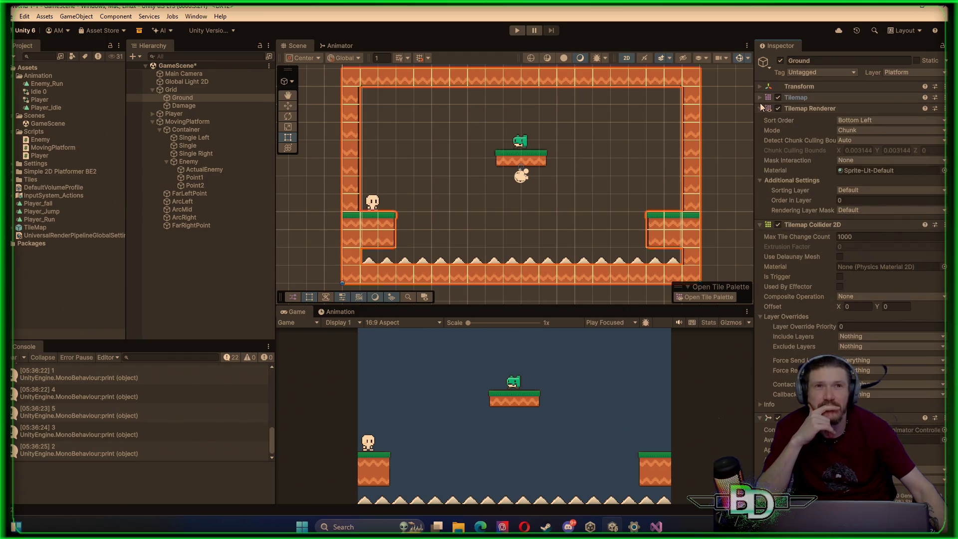
{"action": "left_click", "coordinate": [760, 108]}
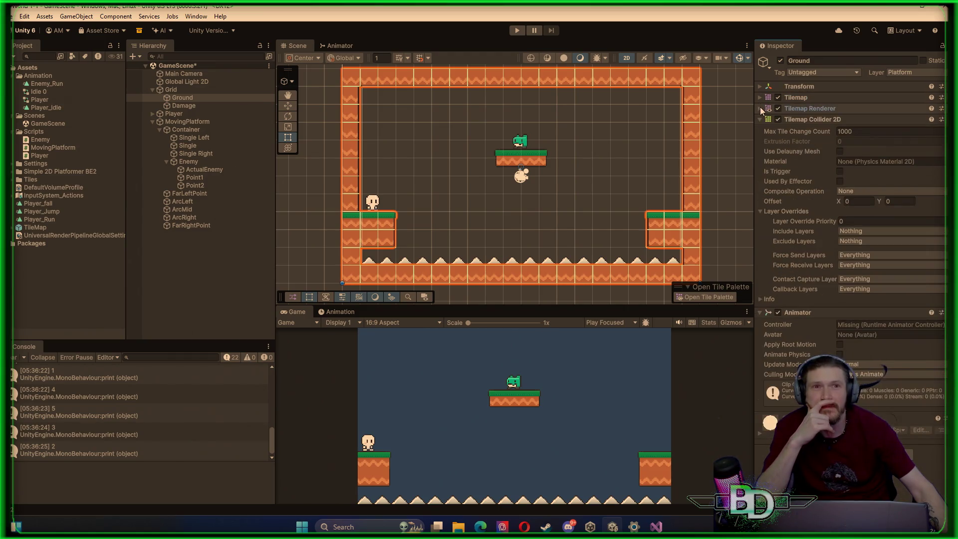
Try Tilemap Collider 2D Composite Operation Merge, then set it back to None
{"action": "left_click", "coordinate": [846, 192]}
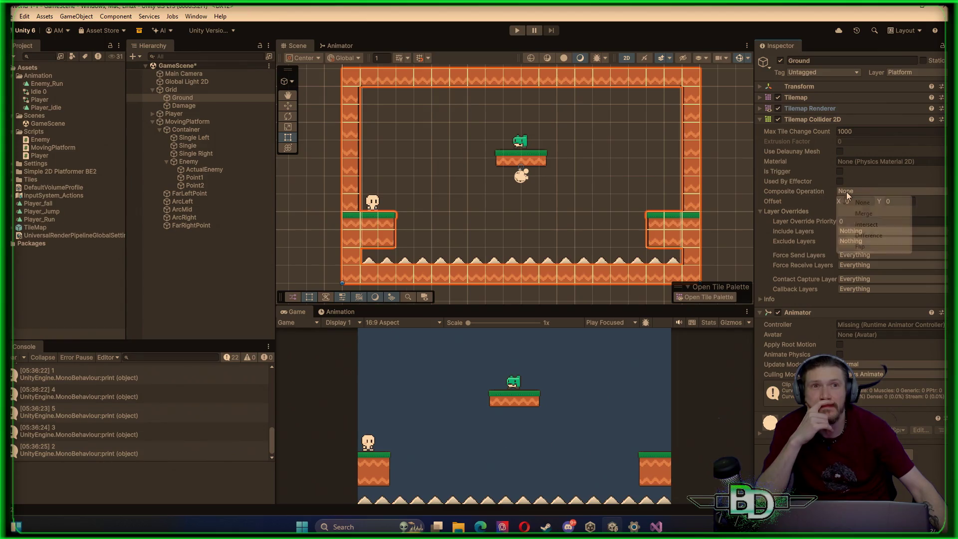
{"action": "left_click", "coordinate": [870, 213]}
{"action": "left_click", "coordinate": [871, 162]}
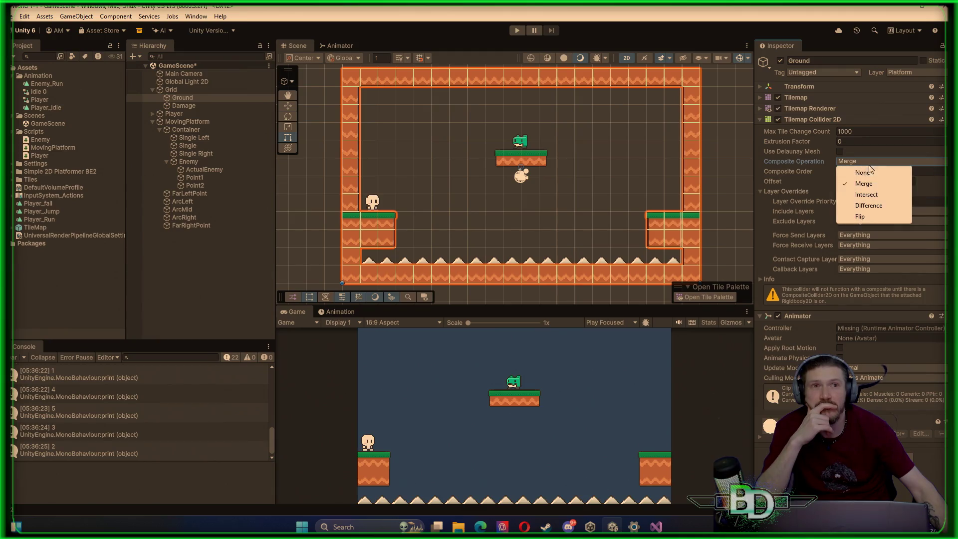
{"action": "left_click", "coordinate": [866, 171]}
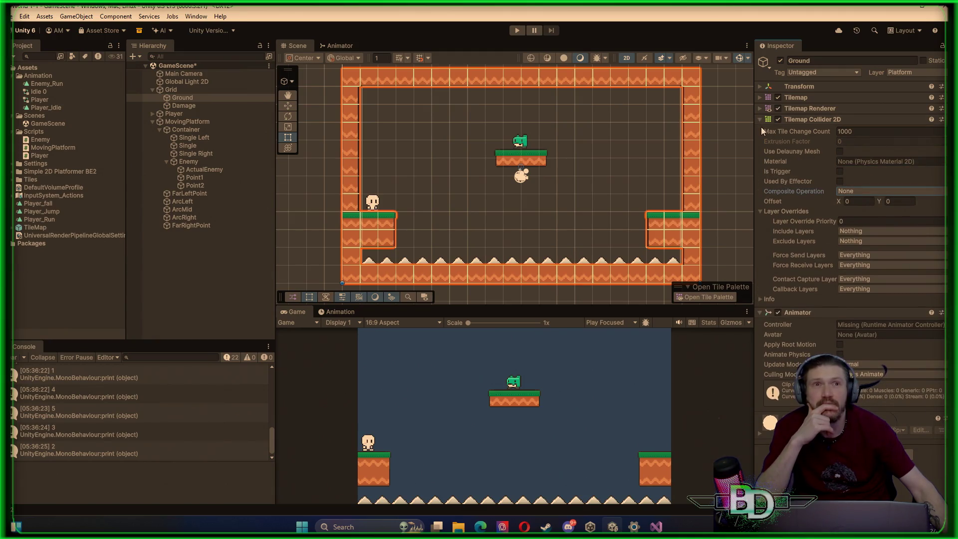
Add a Composite Collider 2D to Ground by searching 'comp', which also adds a Rigidbody 2D
{"action": "left_click", "coordinate": [759, 312]}
{"action": "left_click", "coordinate": [850, 353]}
{"action": "type", "text": "tilema"}
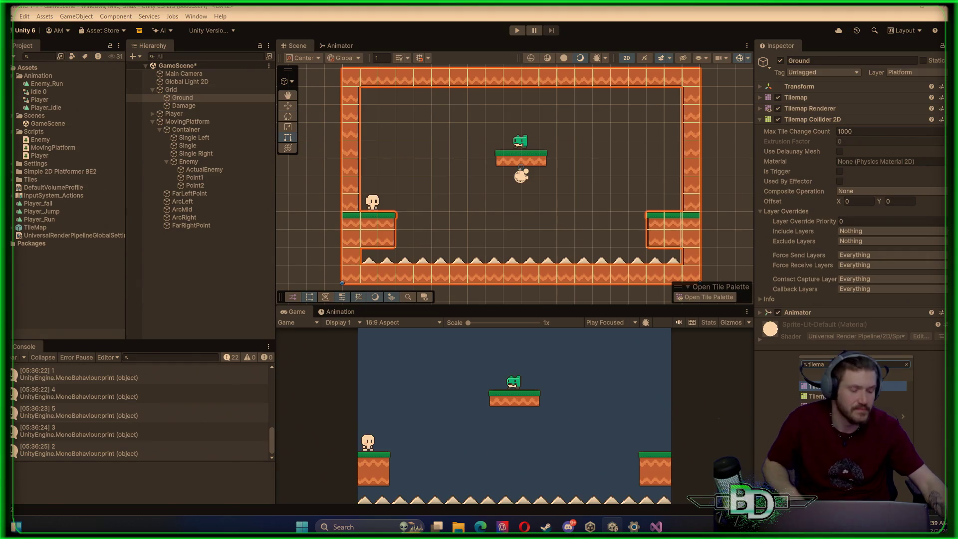
{"action": "key", "text": "BackSpace"}
{"action": "key", "text": "BackSpace"}
{"action": "key", "text": "BackSpace"}
{"action": "type", "text": "comp"}
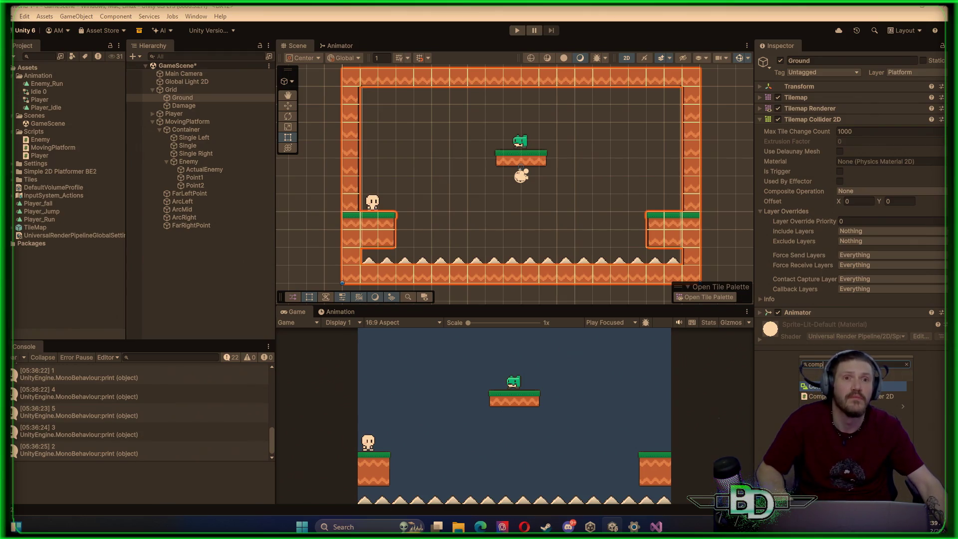
{"action": "key", "text": "Return"}
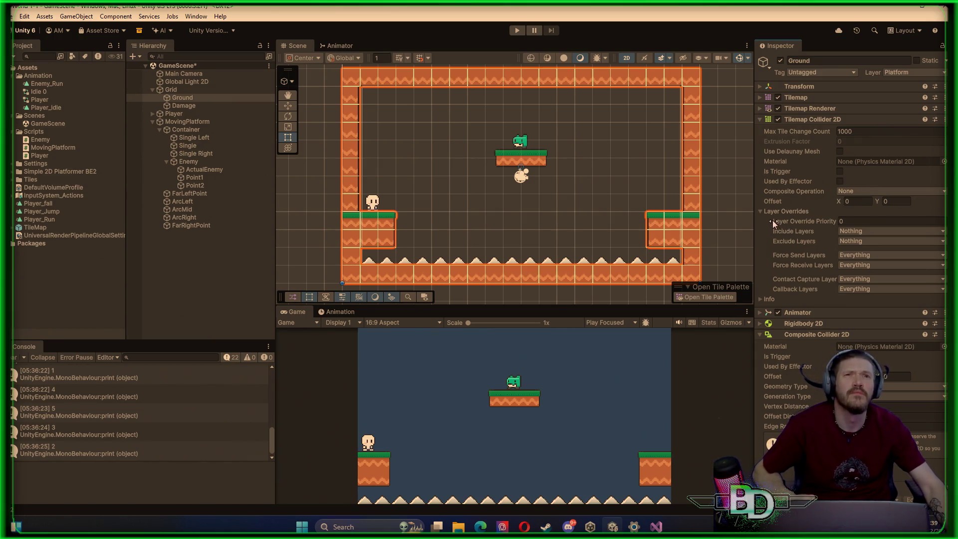
{"action": "left_click", "coordinate": [763, 211]}
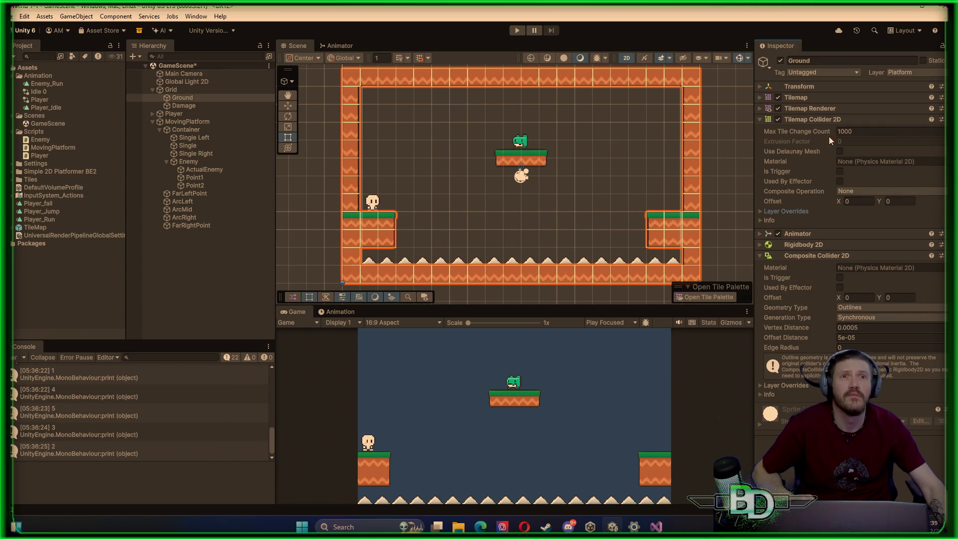
{"action": "left_click", "coordinate": [839, 181]}
{"action": "left_click", "coordinate": [839, 181]}
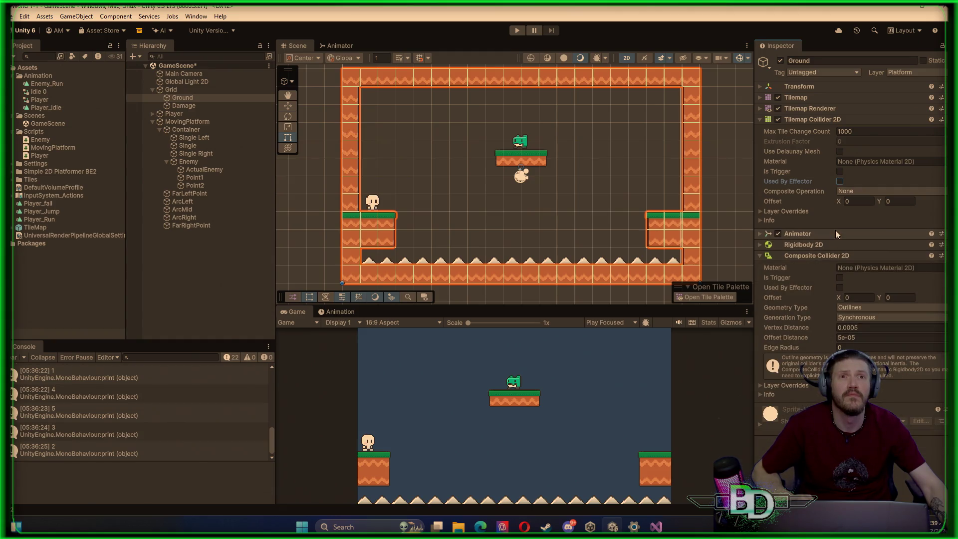
{"action": "left_click", "coordinate": [792, 211]}
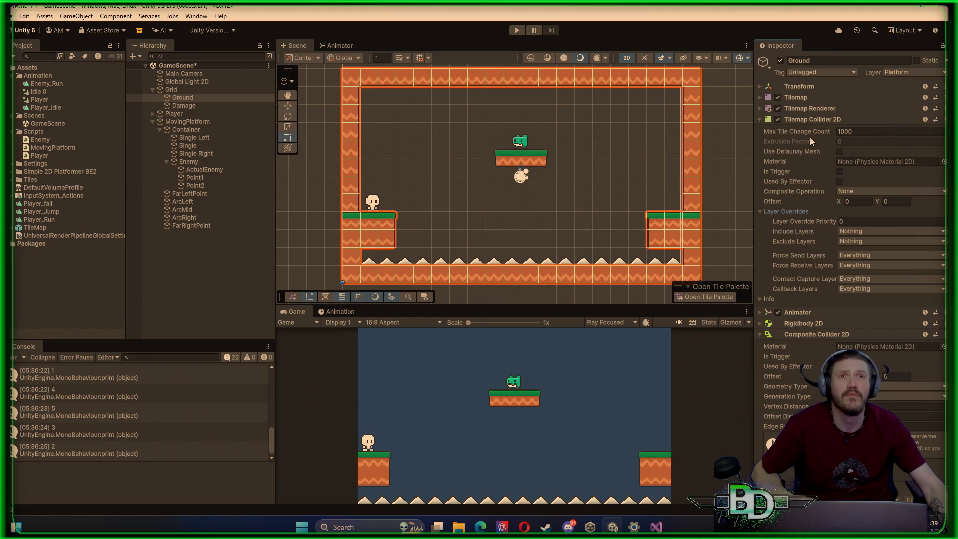
{"action": "left_click", "coordinate": [771, 211]}
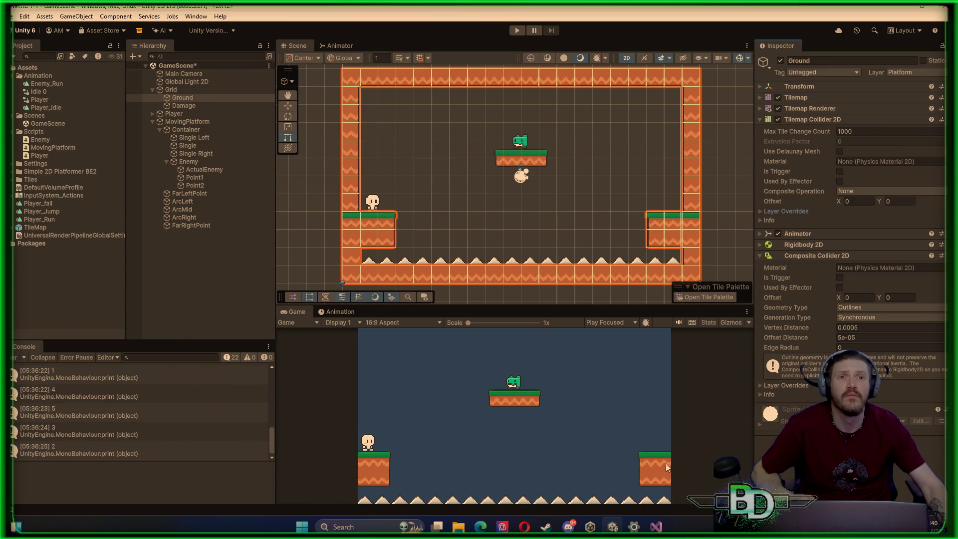
{"action": "mouse_move", "coordinate": [653, 526]}
{"action": "mouse_move", "coordinate": [657, 490]}
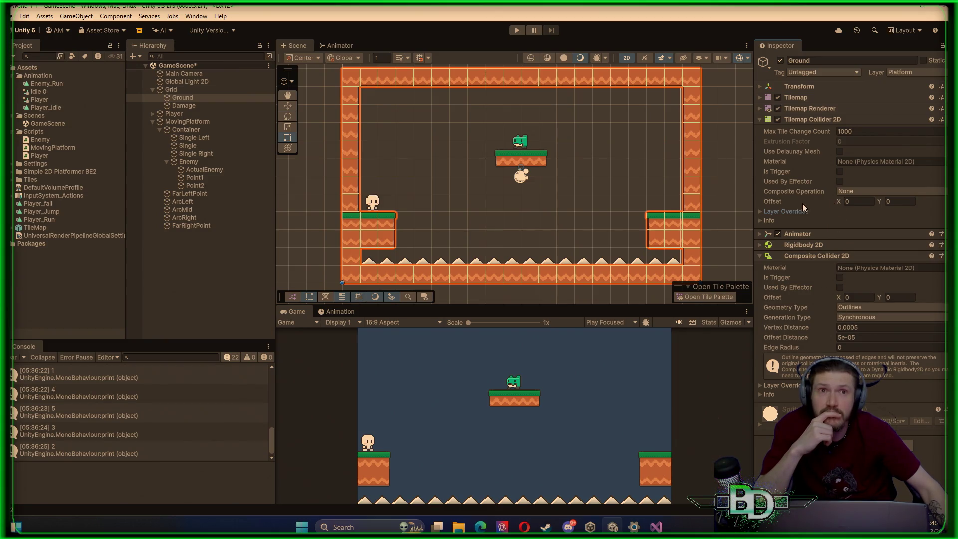
Set Composite Operation to Intersect and remove the Composite Collider 2D from Ground
{"action": "left_click", "coordinate": [839, 190]}
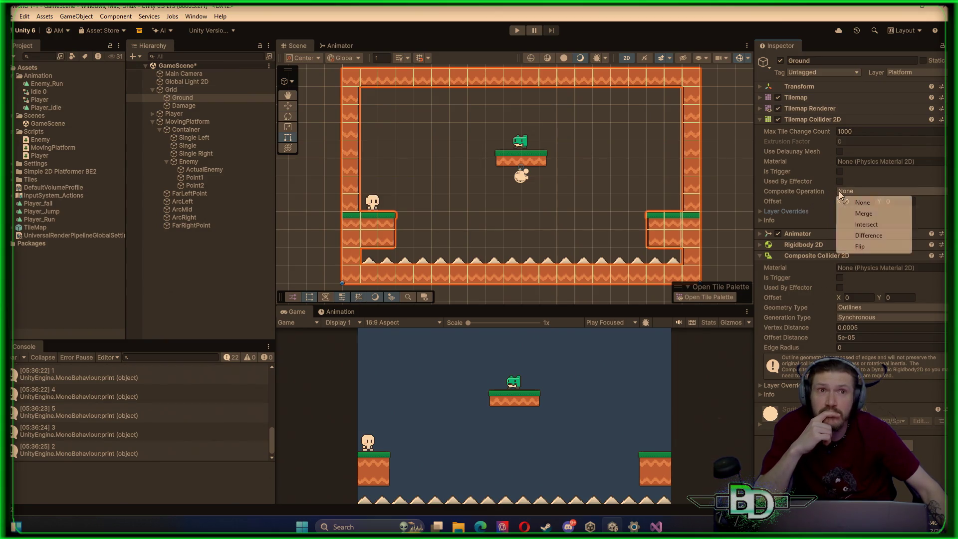
{"action": "left_click", "coordinate": [866, 225]}
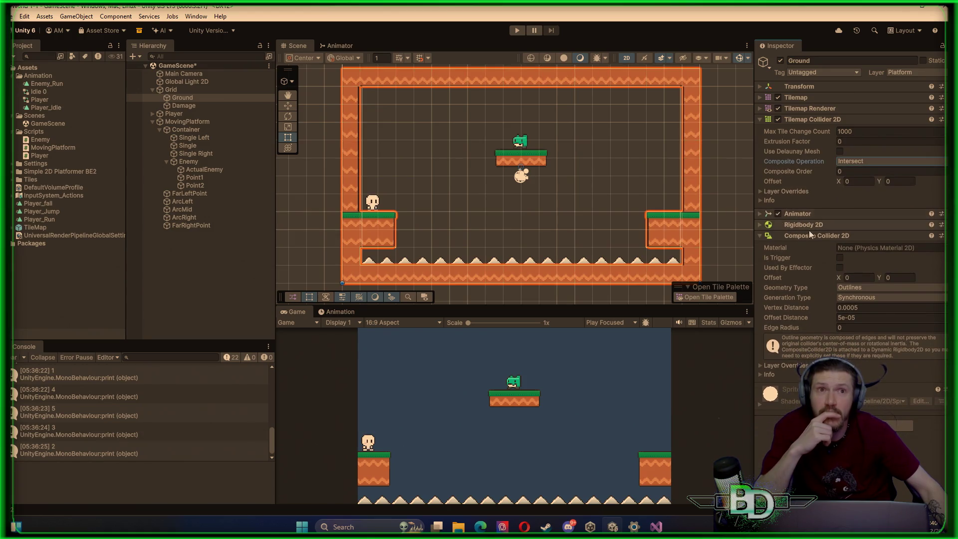
{"action": "right_click", "coordinate": [930, 238]}
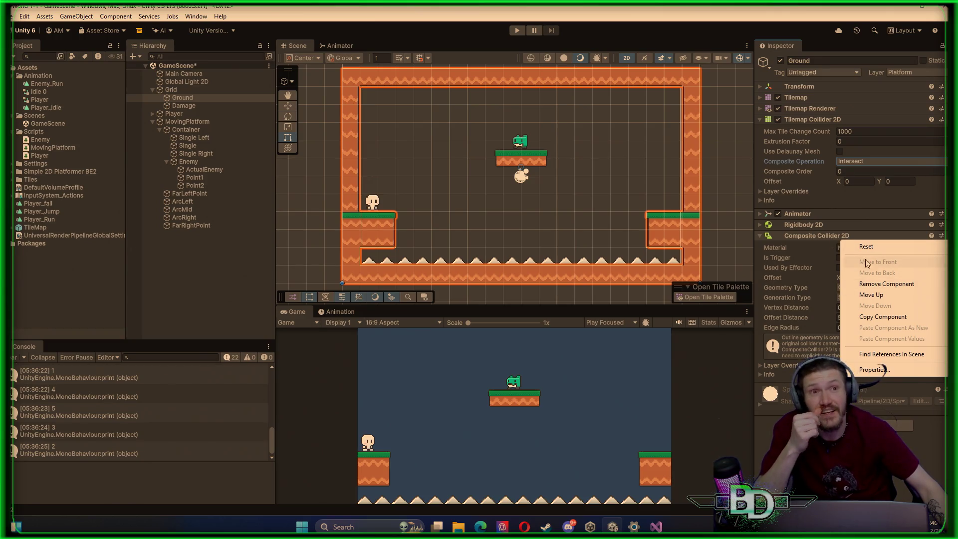
{"action": "left_click", "coordinate": [879, 284]}
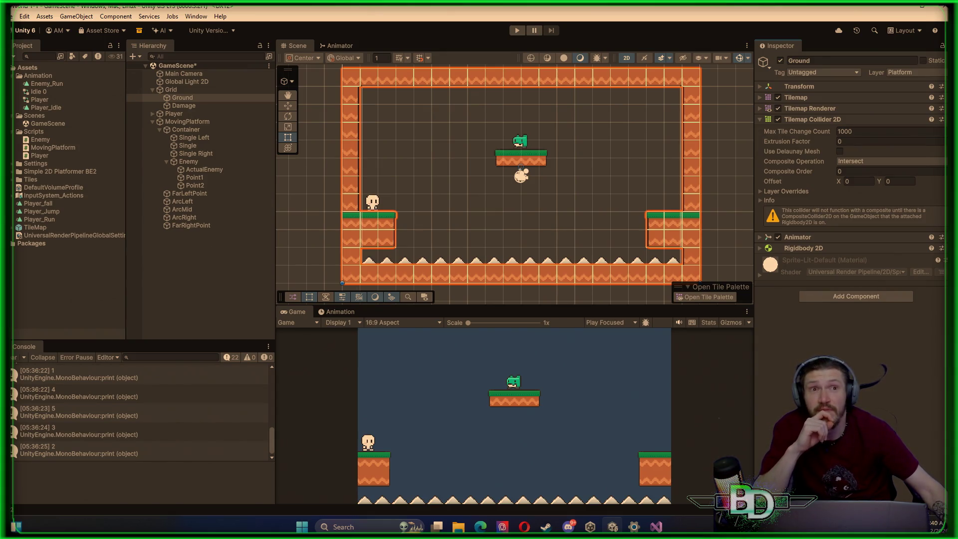
Re-add the Composite Collider 2D, review the composite operation options, then deselect Ground
{"action": "left_click", "coordinate": [859, 295]}
{"action": "left_click", "coordinate": [845, 332]}
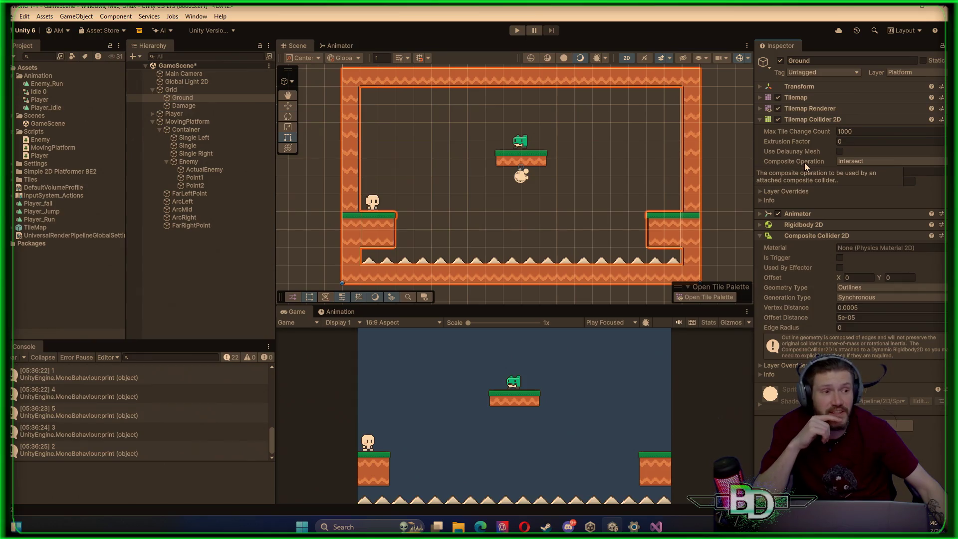
{"action": "mouse_move", "coordinate": [770, 162]}
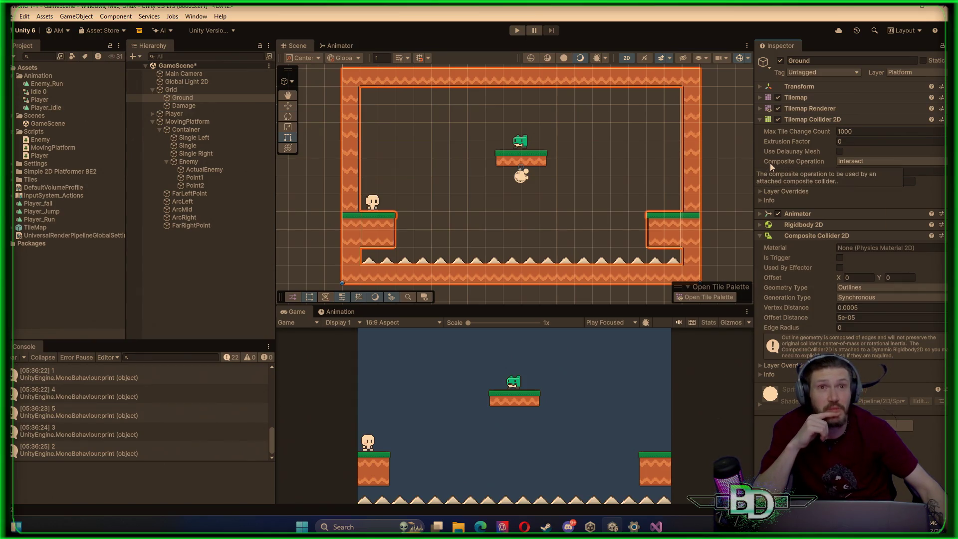
{"action": "left_click", "coordinate": [852, 164]}
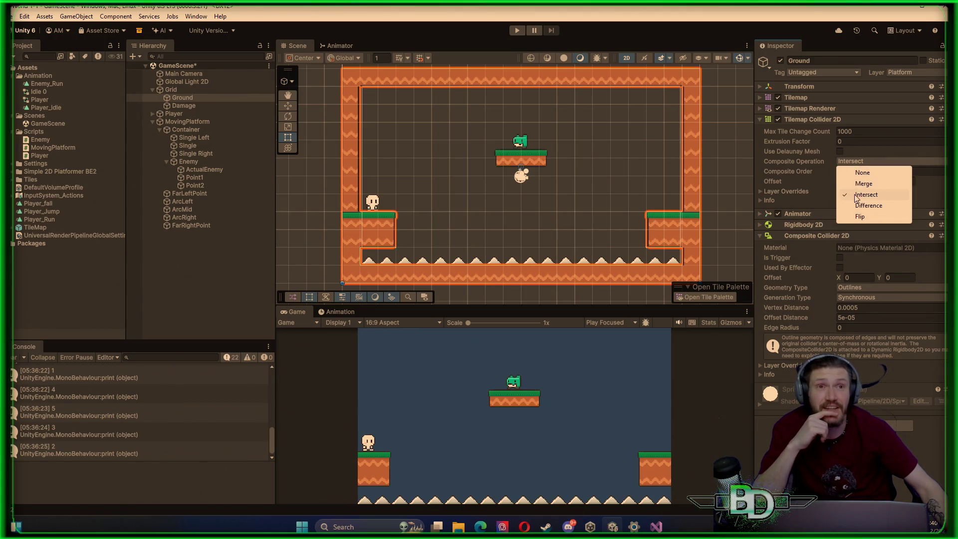
{"action": "left_click", "coordinate": [543, 214]}
{"action": "left_click", "coordinate": [545, 216]}
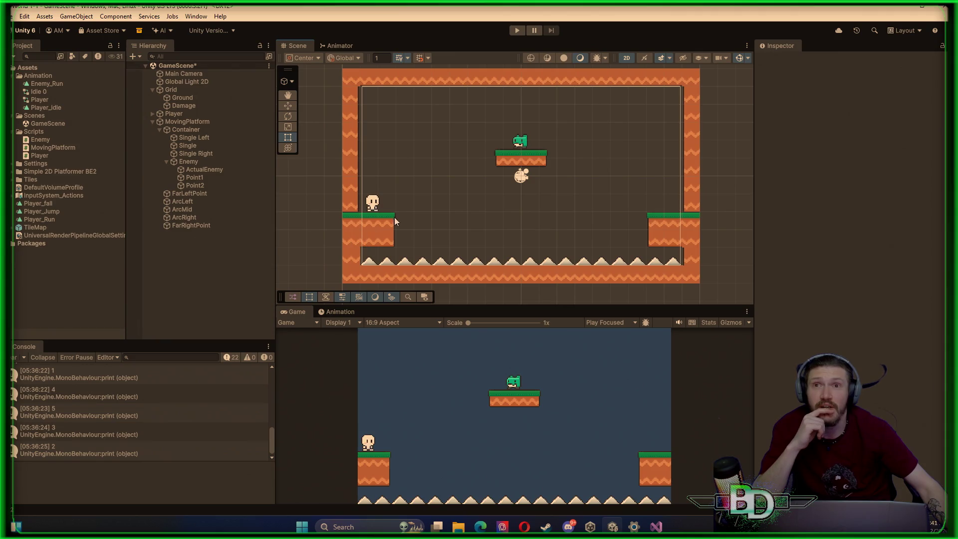
Run the platformer level in a maximized Game view, then stop play mode
{"action": "left_click", "coordinate": [516, 31]}
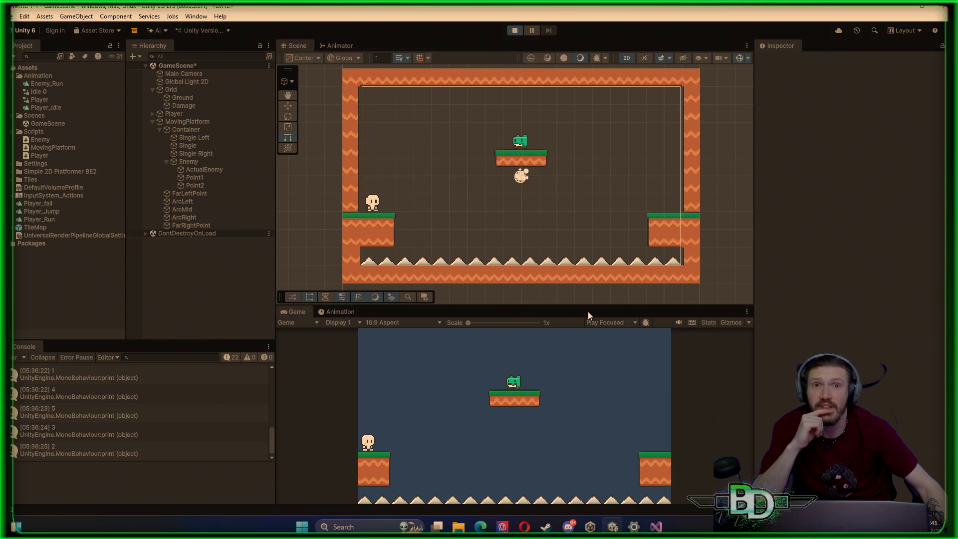
{"action": "double_click", "coordinate": [588, 311]}
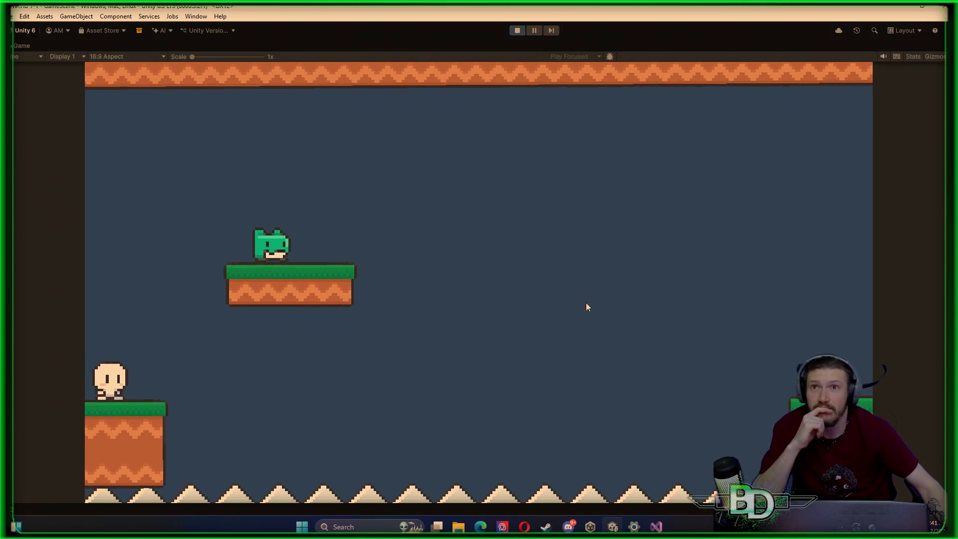
{"action": "left_click", "coordinate": [521, 29]}
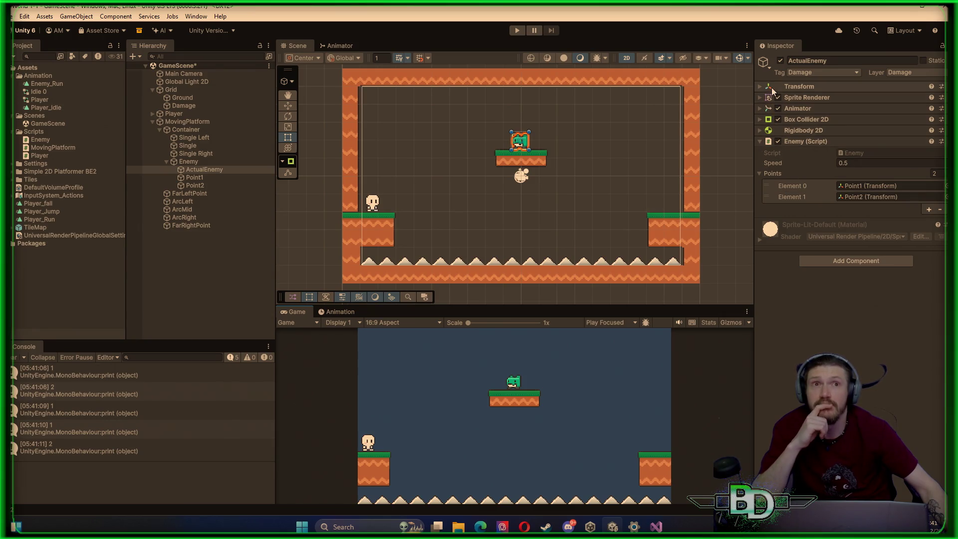
Show Ground's Rigidbody 2D constraints: X and Y position and Z rotation frozen
{"action": "left_click", "coordinate": [210, 98]}
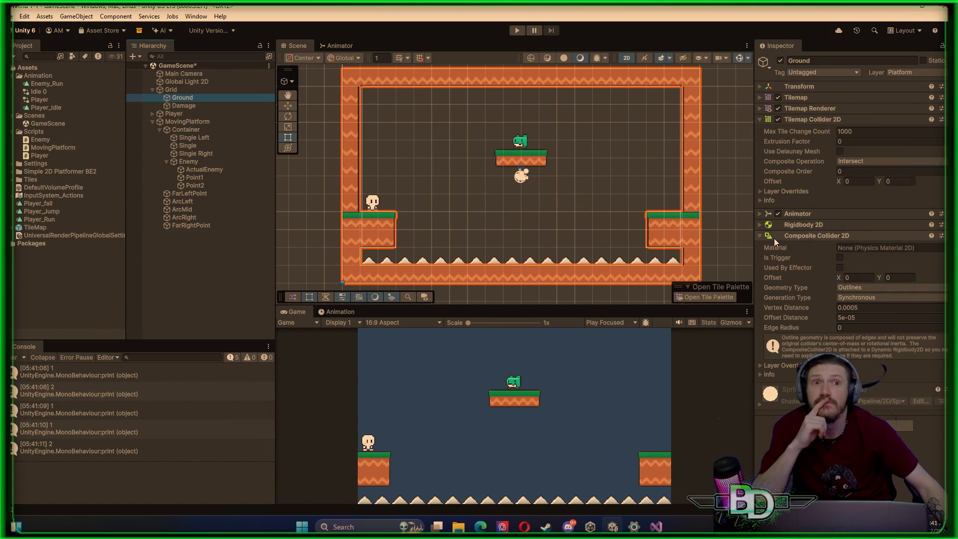
{"action": "left_click", "coordinate": [760, 238]}
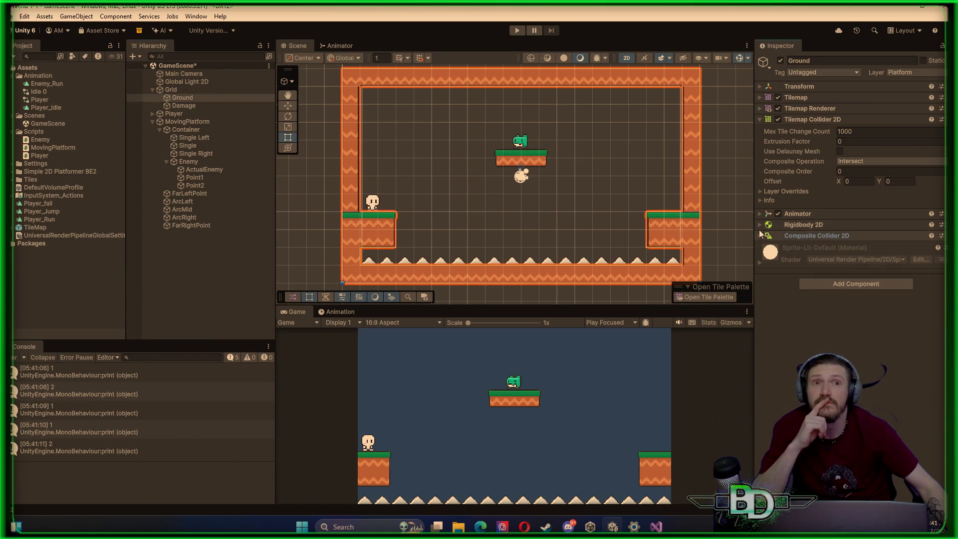
{"action": "left_click", "coordinate": [758, 226]}
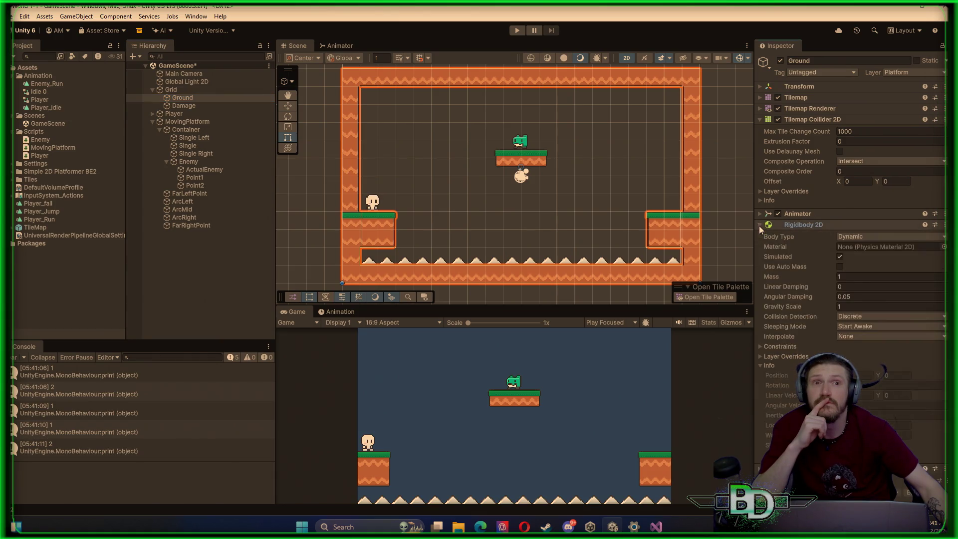
{"action": "left_click", "coordinate": [761, 349]}
{"action": "scroll", "coordinate": [806, 329], "scroll_direction": "down", "scroll_amount": 2}
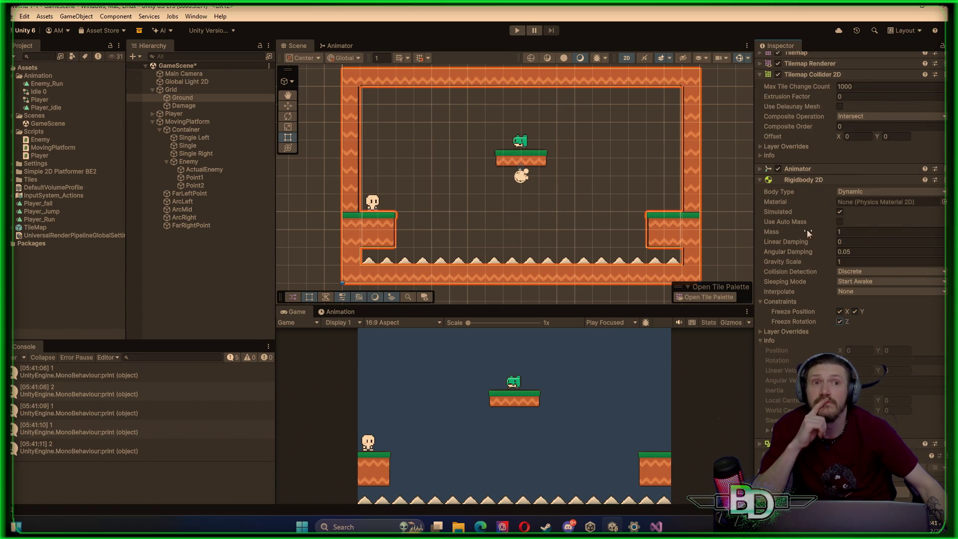
Save the scene and start play mode in a maximized Game view
{"action": "left_click", "coordinate": [223, 273]}
{"action": "key", "text": "ctrl+s"}
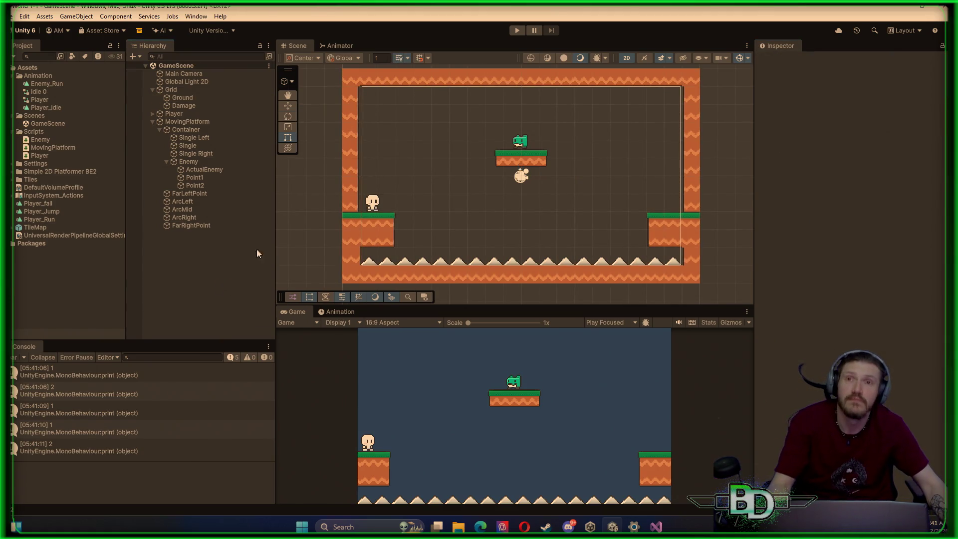
{"action": "left_click", "coordinate": [517, 31]}
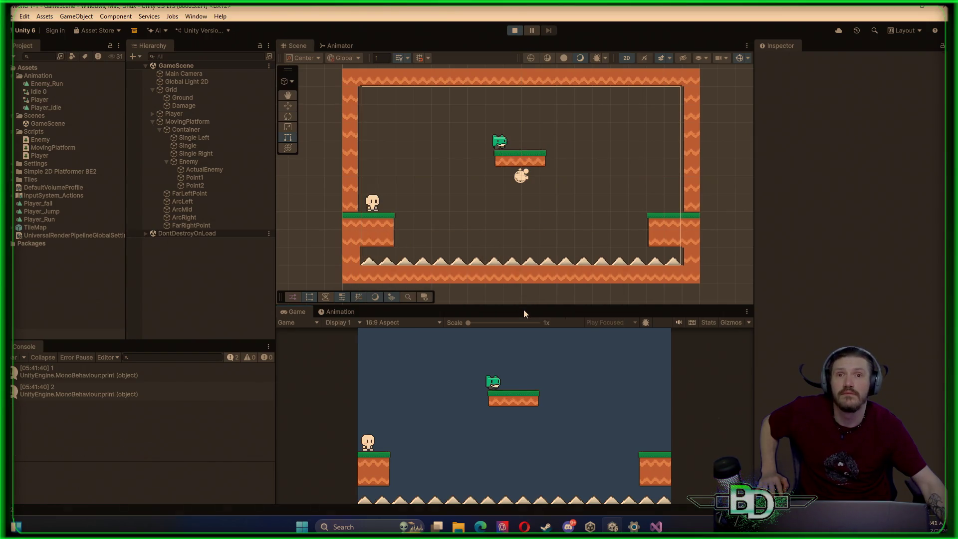
{"action": "key", "text": "shift+space"}
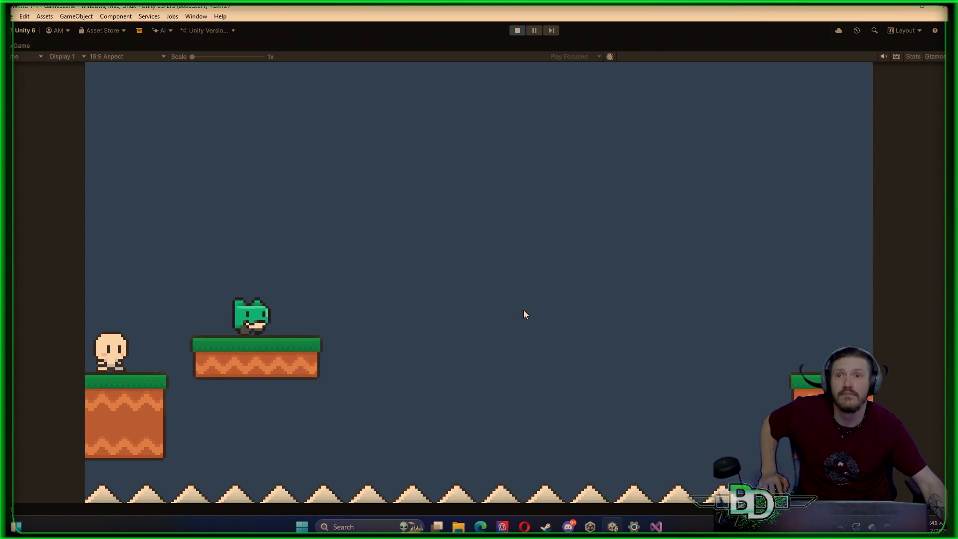
Walk the player back and forth on the starting ledge
{"action": "key", "text": "a"}
{"action": "key", "text": "d"}
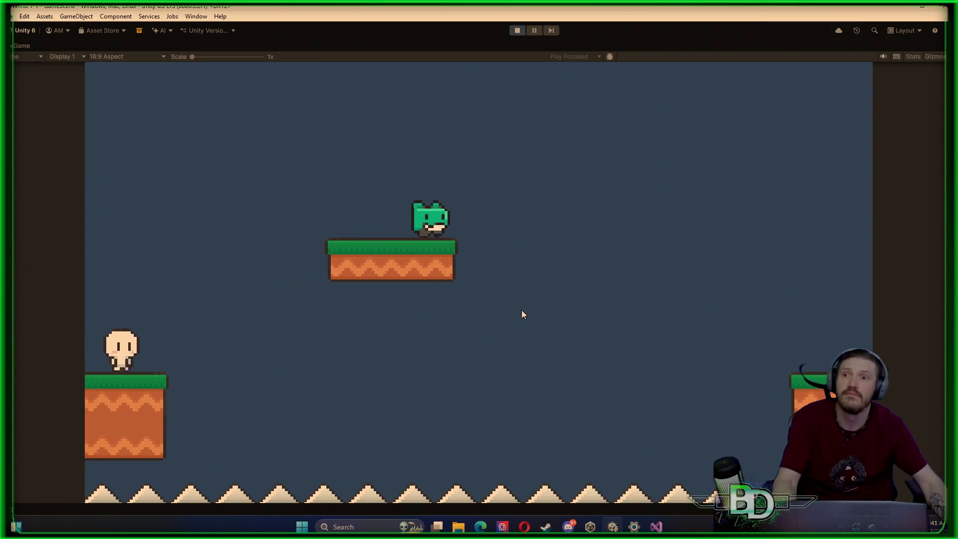
{"action": "key", "text": "a"}
{"action": "key", "text": "d"}
{"action": "key", "text": "a"}
{"action": "key", "text": "d"}
{"action": "key", "text": "a"}
{"action": "key", "text": "d"}
{"action": "key", "text": "a"}
{"action": "key", "text": "d"}
{"action": "key", "text": "a"}
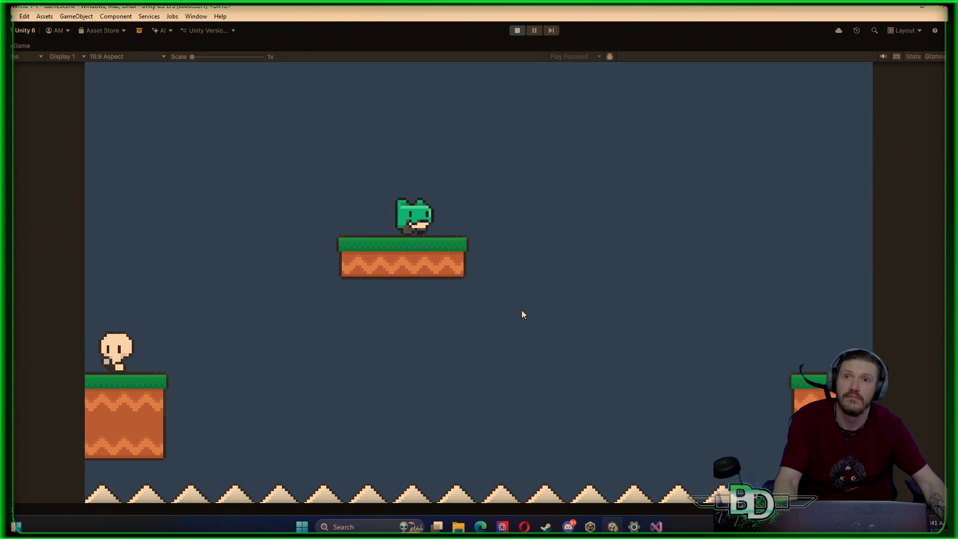
Jump the player from the ledges toward the moving platform and its enemy
{"action": "key", "text": "d"}
{"action": "key", "text": "space"}
{"action": "key", "text": "space"}
{"action": "key", "text": "a"}
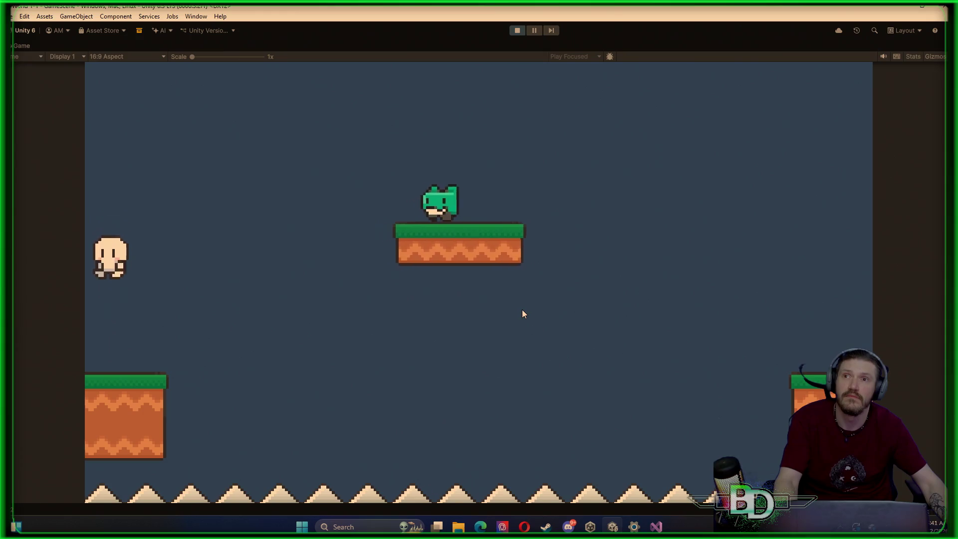
{"action": "key", "text": "d"}
{"action": "key", "text": "d"}
{"action": "key", "text": "space"}
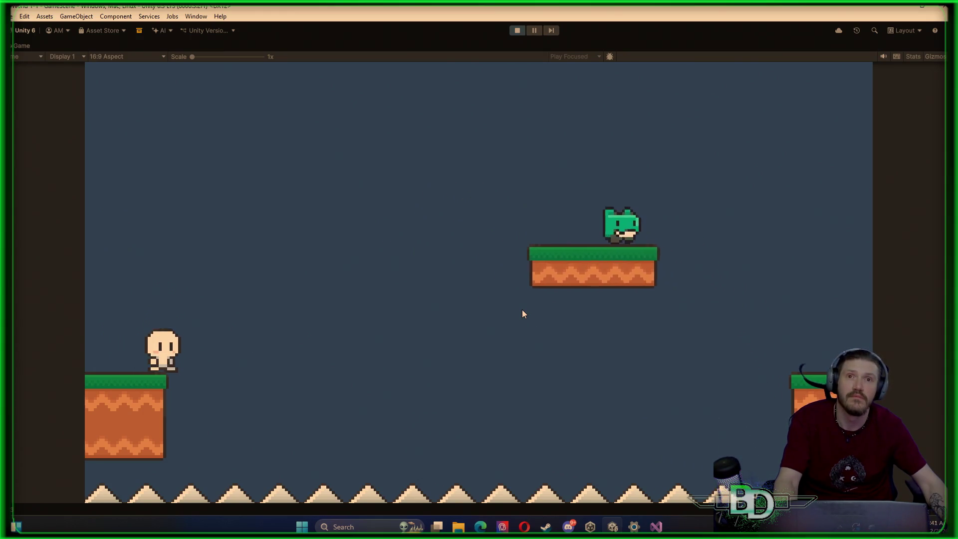
{"action": "key", "text": "space"}
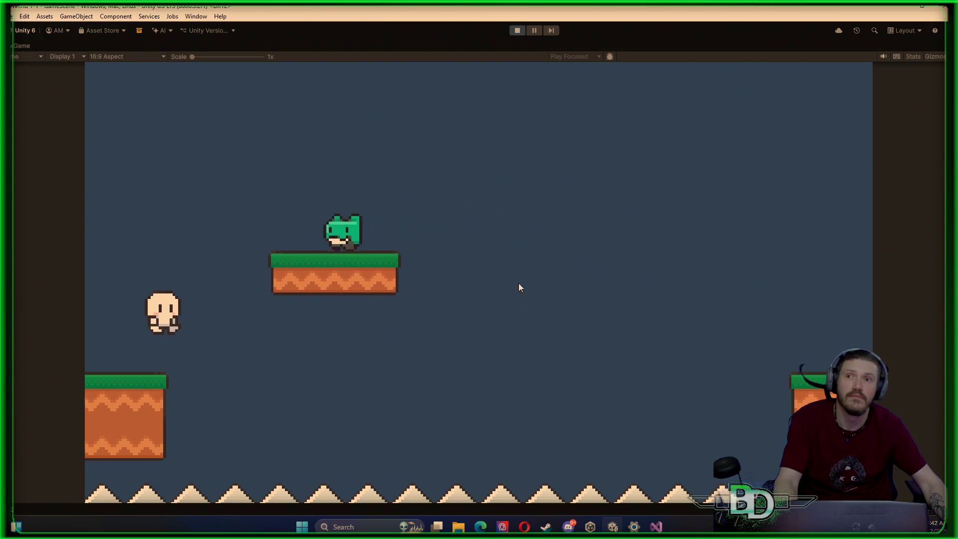
{"action": "key", "text": "space"}
Stop the test and select the Container platform under MovingPlatform
{"action": "key", "text": "d"}
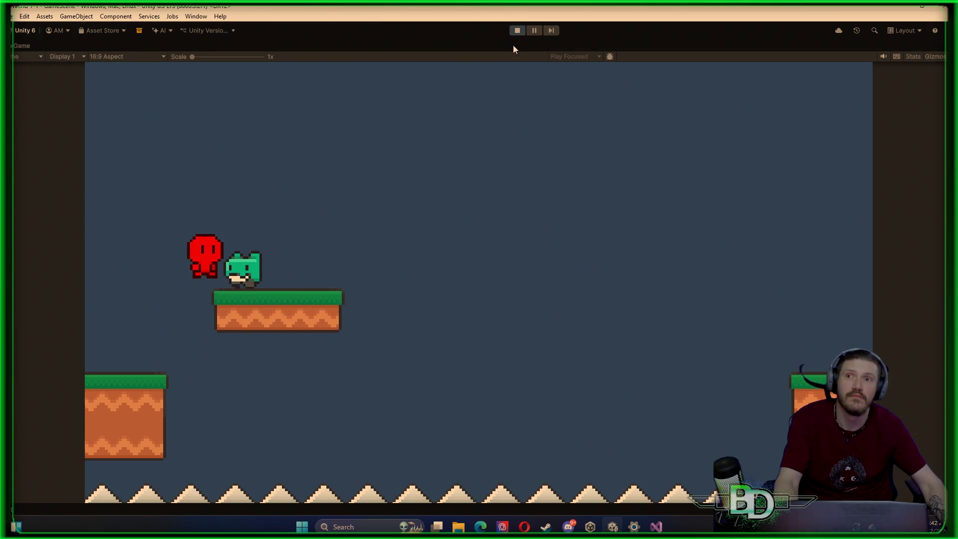
{"action": "left_click", "coordinate": [516, 31]}
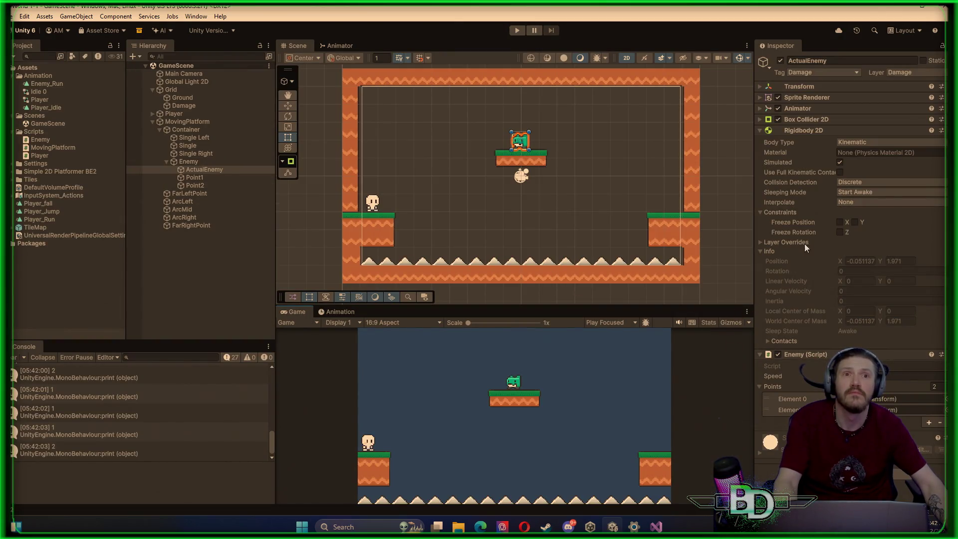
{"action": "left_click", "coordinate": [188, 121]}
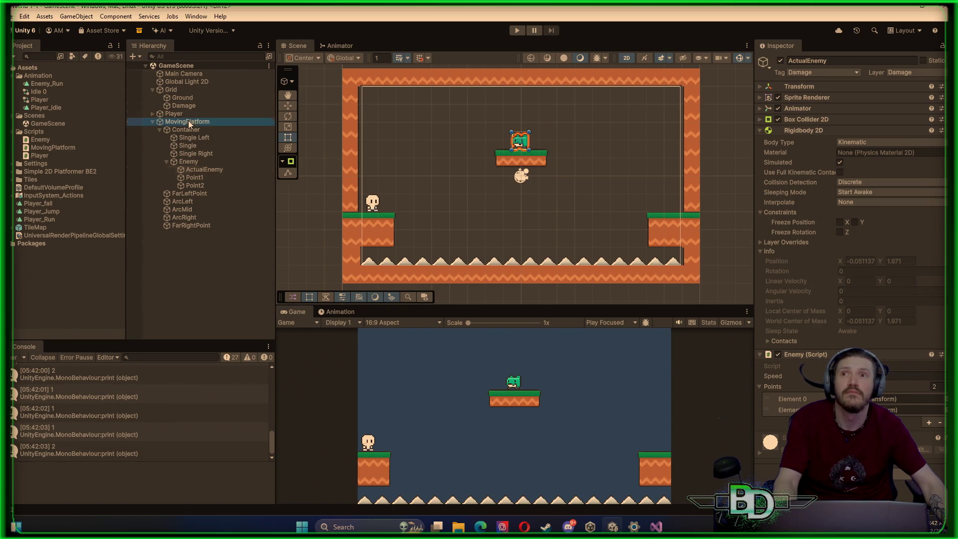
{"action": "left_click", "coordinate": [152, 122]}
{"action": "left_click", "coordinate": [153, 122]}
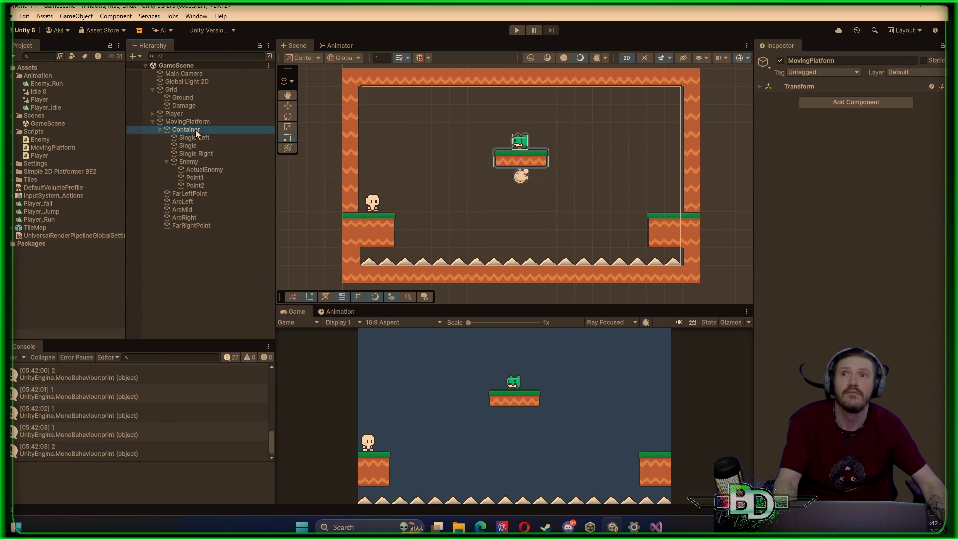
{"action": "left_click", "coordinate": [195, 131]}
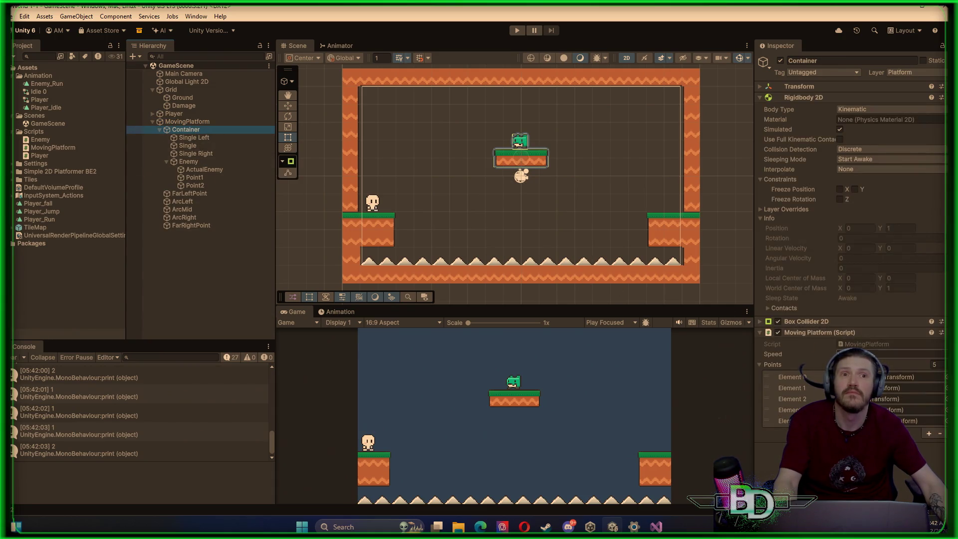
Set Container's Moving Platform Speed to 1 and save the scene
{"action": "left_click", "coordinate": [872, 353]}
{"action": "type", "text": "1"}
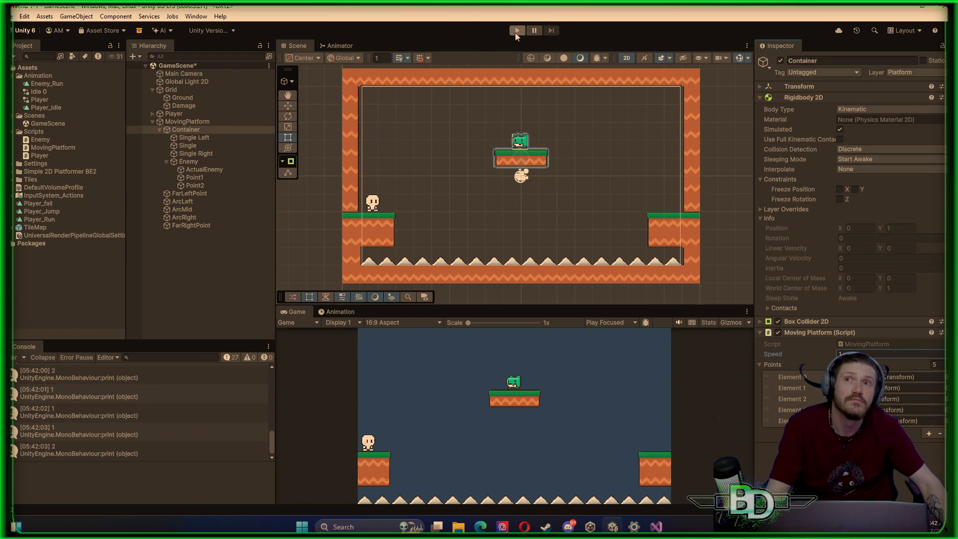
{"action": "left_click", "coordinate": [208, 275]}
{"action": "key", "text": "ctrl+s"}
Run a brief play test of the new platform speed, then stop
{"action": "left_click", "coordinate": [504, 155]}
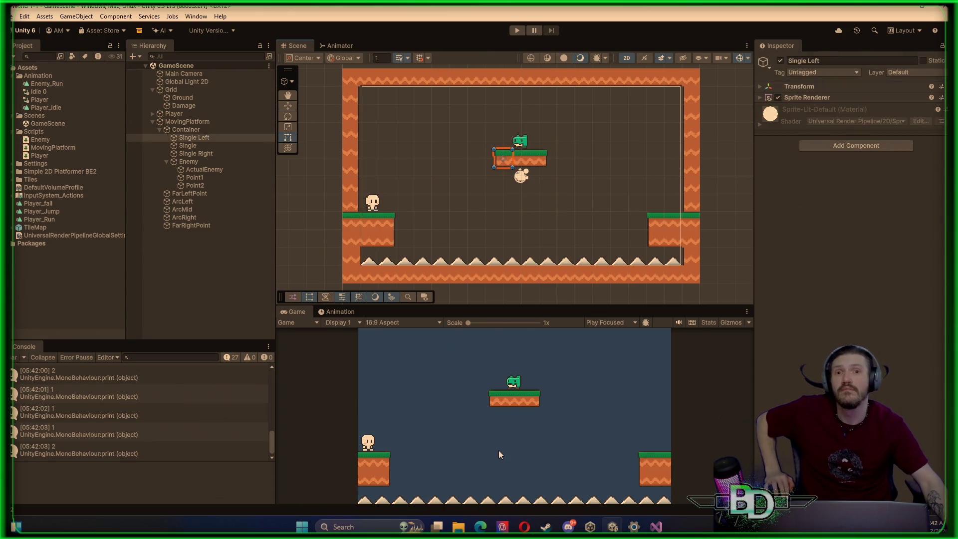
{"action": "left_click", "coordinate": [185, 130]}
{"action": "left_click", "coordinate": [516, 30]}
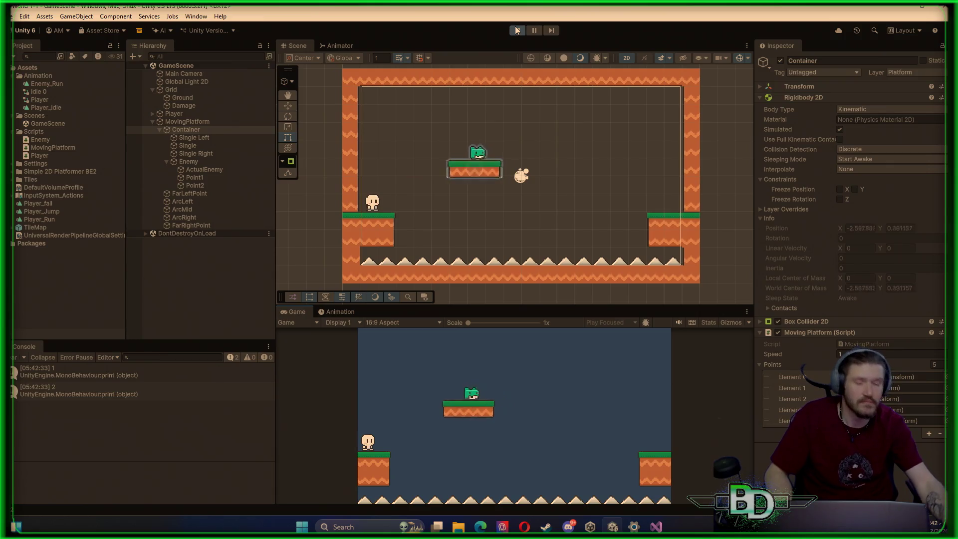
{"action": "left_click", "coordinate": [516, 31]}
Re-enter Container's Speed as 1 and start play mode again
{"action": "left_click", "coordinate": [485, 166]}
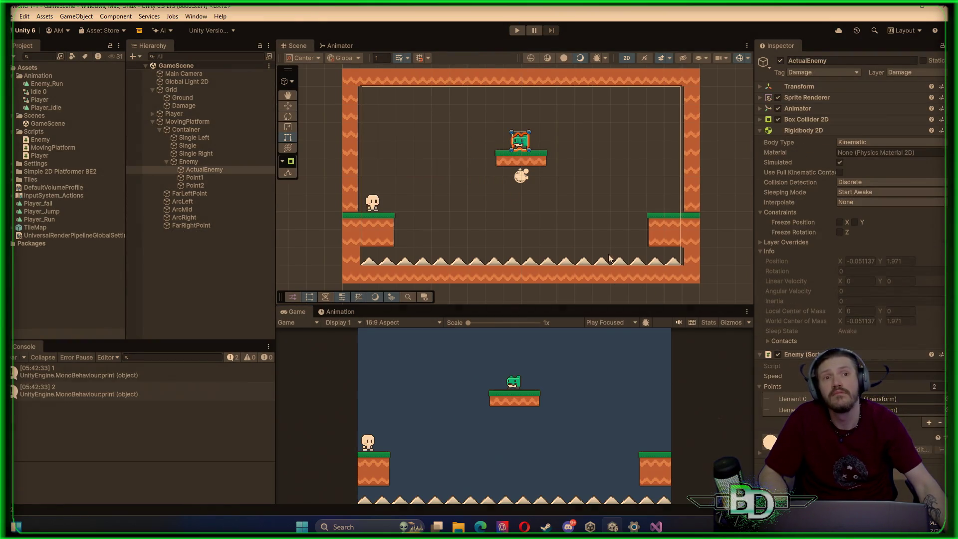
{"action": "left_click", "coordinate": [186, 129]}
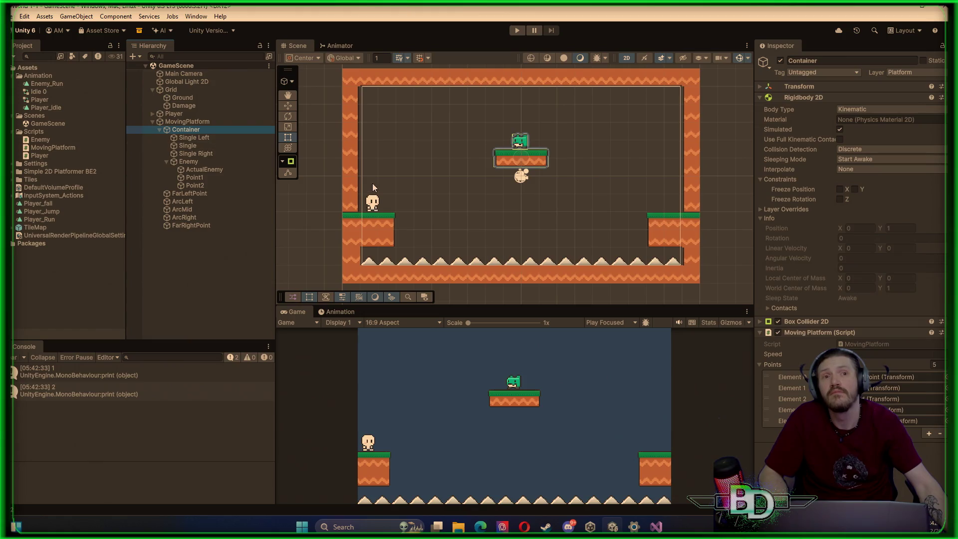
{"action": "key", "text": "Return"}
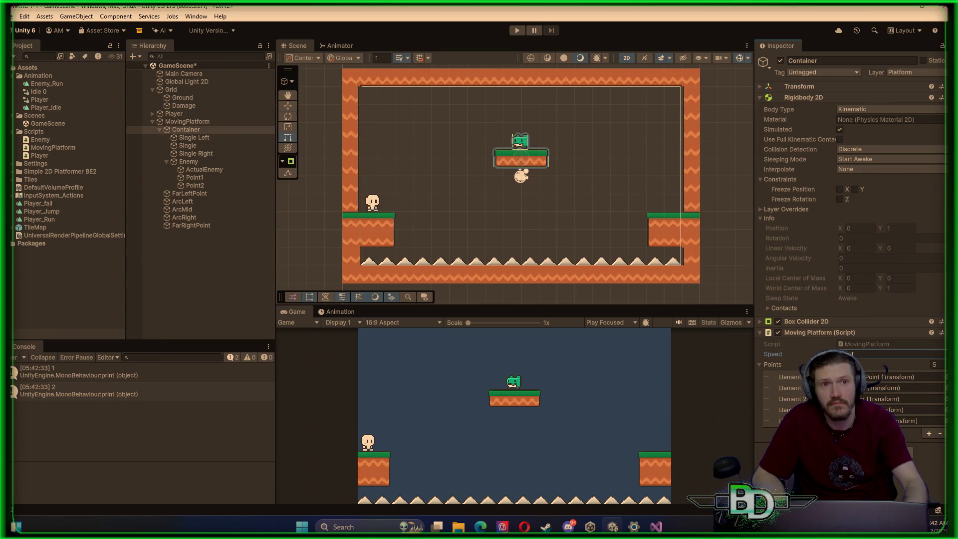
{"action": "type", "text": "1"}
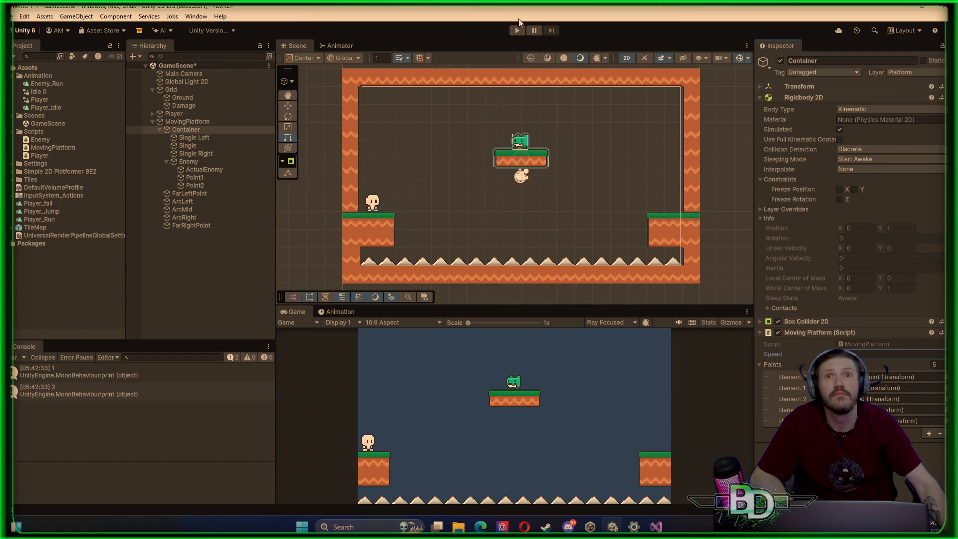
{"action": "left_click", "coordinate": [517, 31]}
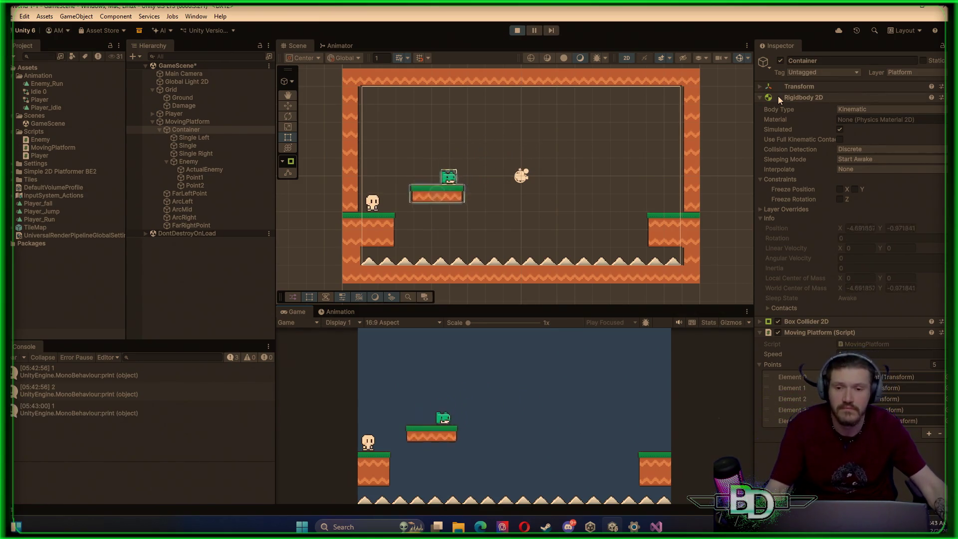
Jump the player onto the moving platform, across to the right ledge, then stop play
{"action": "key", "text": "d"}
{"action": "key", "text": "space"}
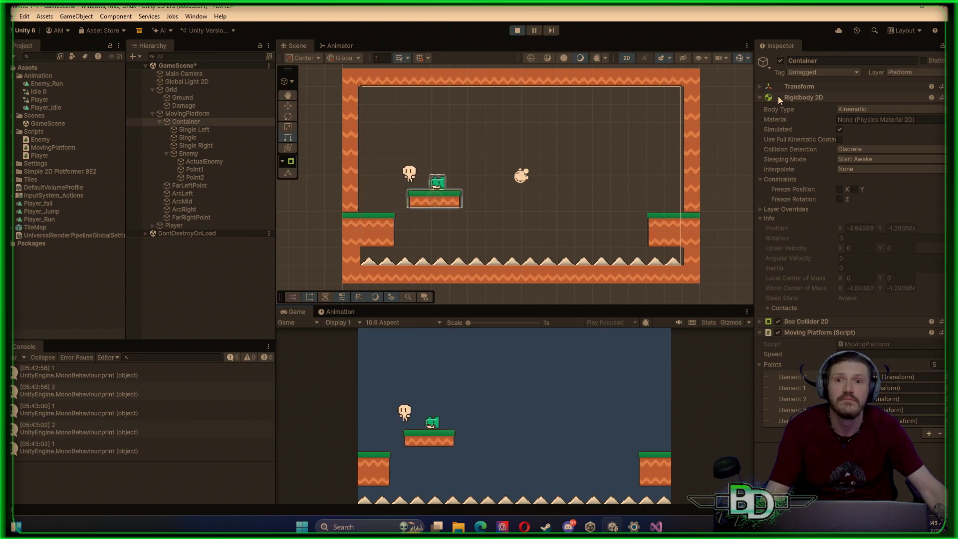
{"action": "key", "text": "d"}
{"action": "key", "text": "space"}
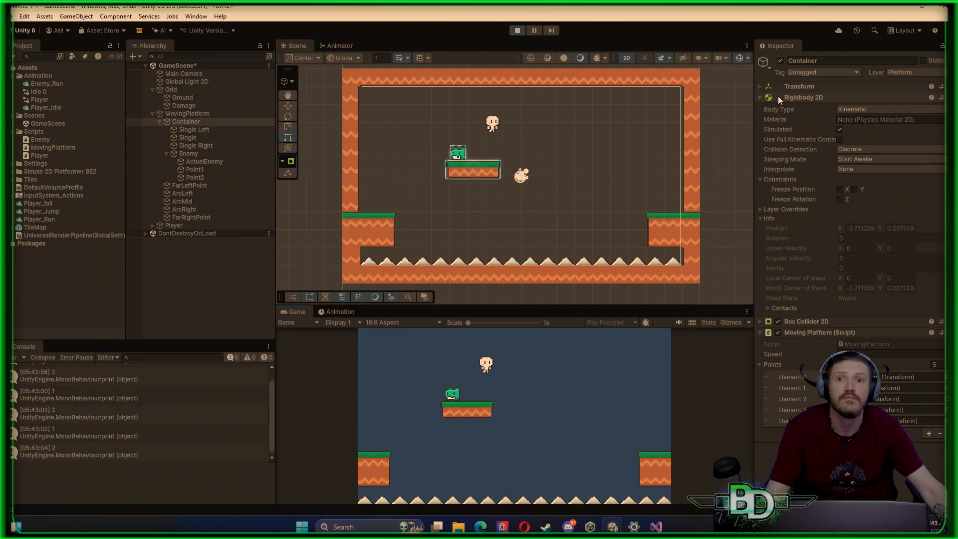
{"action": "key", "text": "d"}
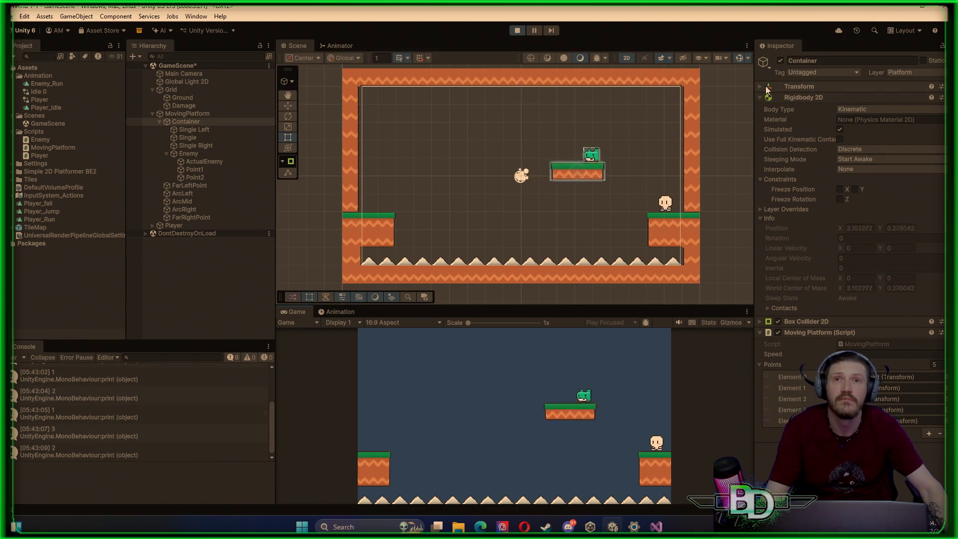
{"action": "left_click", "coordinate": [516, 30]}
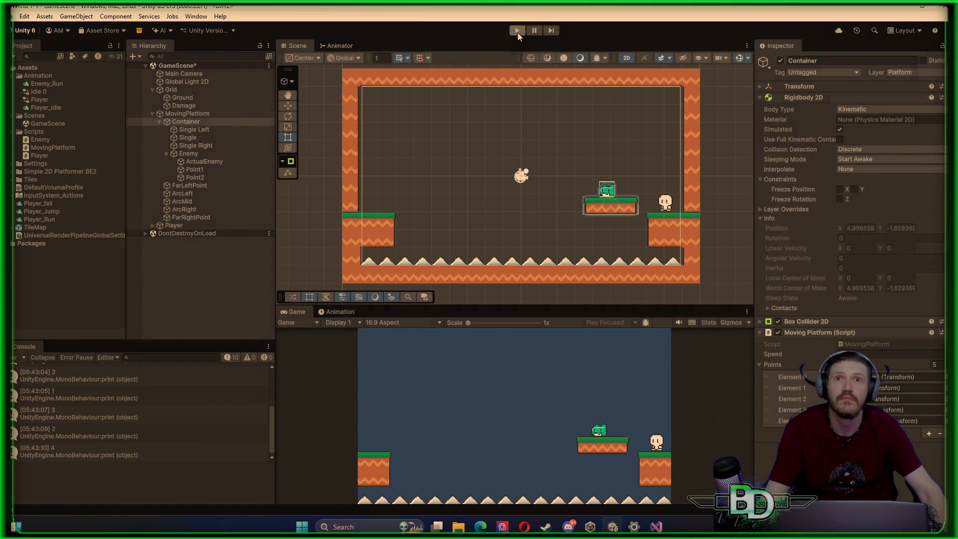
Set the Player's Rigidbody 2D Gravity Scale to 2 and start play mode
{"action": "left_click", "coordinate": [196, 169]}
{"action": "left_click", "coordinate": [182, 116]}
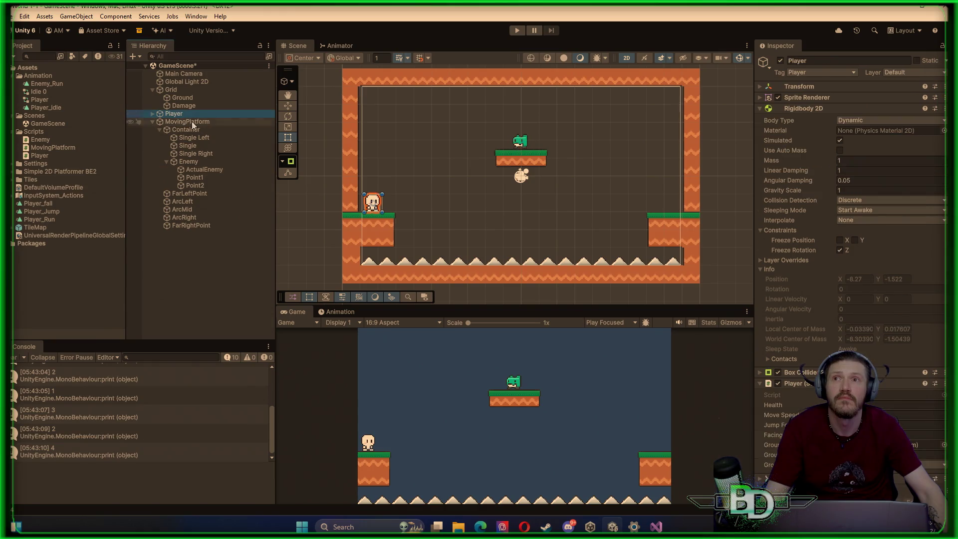
{"action": "left_click", "coordinate": [920, 425]}
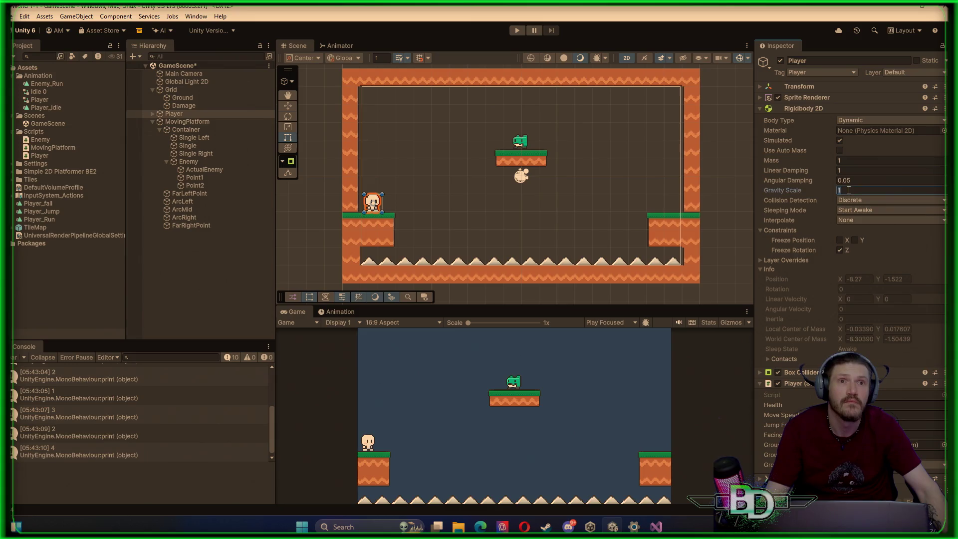
{"action": "type", "text": "2"}
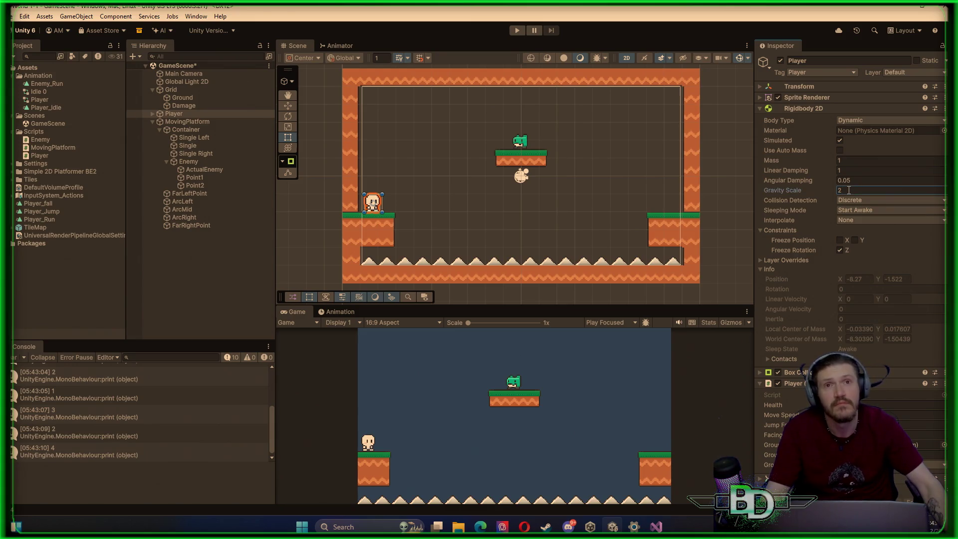
{"action": "left_click", "coordinate": [517, 30]}
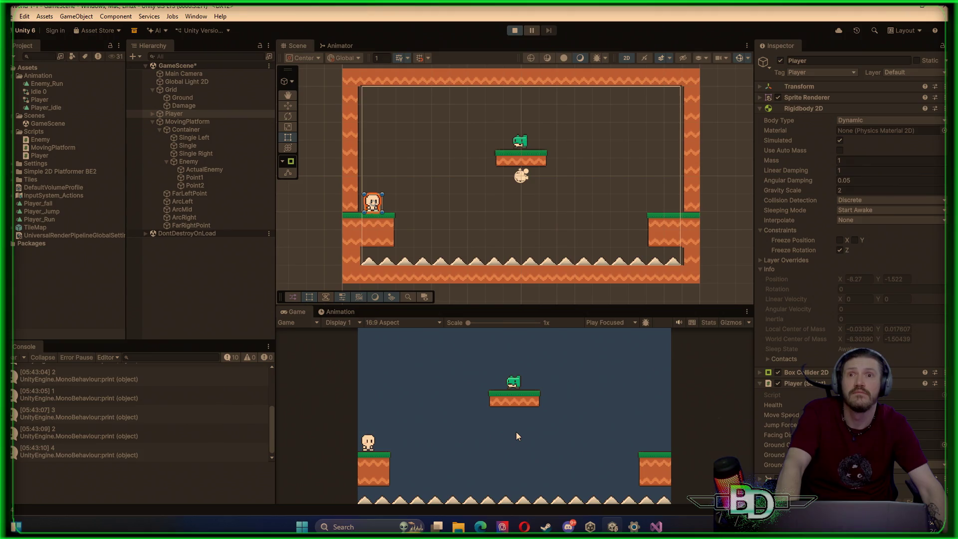
Ride the moving platform into the patrolling enemy, stop, and select Player
{"action": "key", "text": "d"}
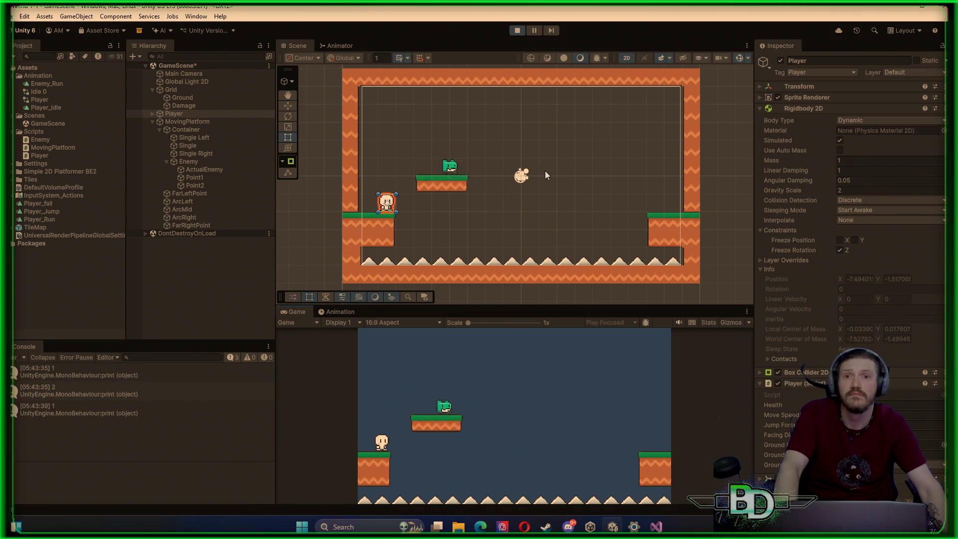
{"action": "key", "text": "space"}
{"action": "key", "text": "d"}
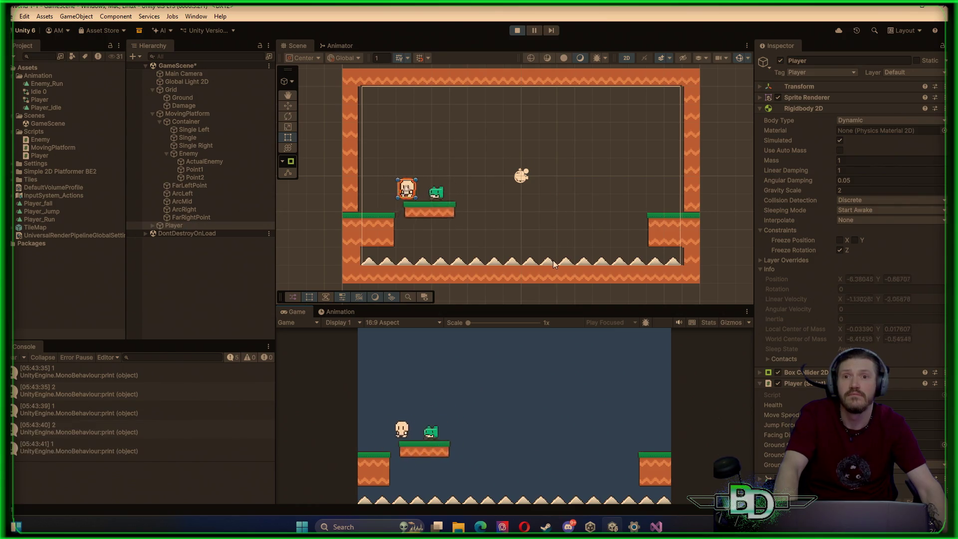
{"action": "key", "text": "space"}
{"action": "key", "text": "d"}
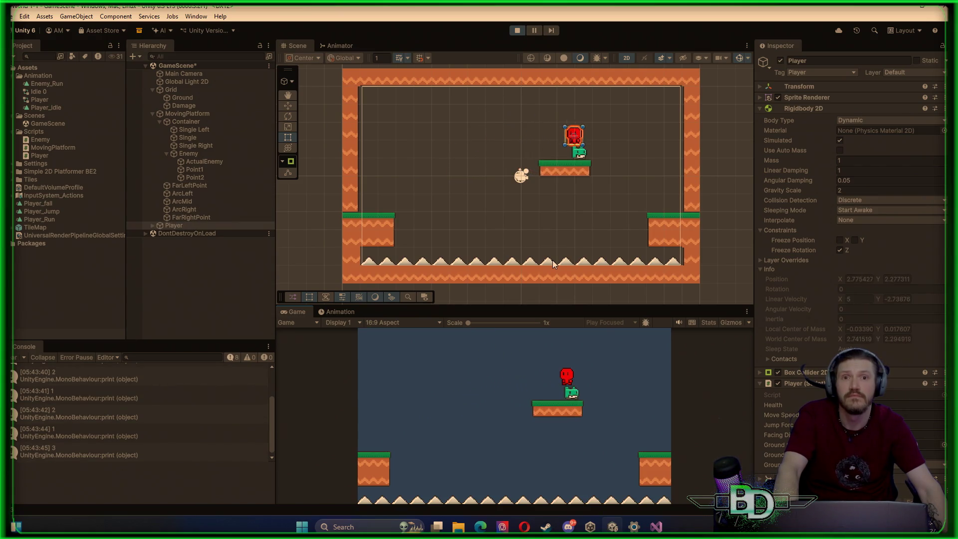
{"action": "left_click", "coordinate": [516, 30]}
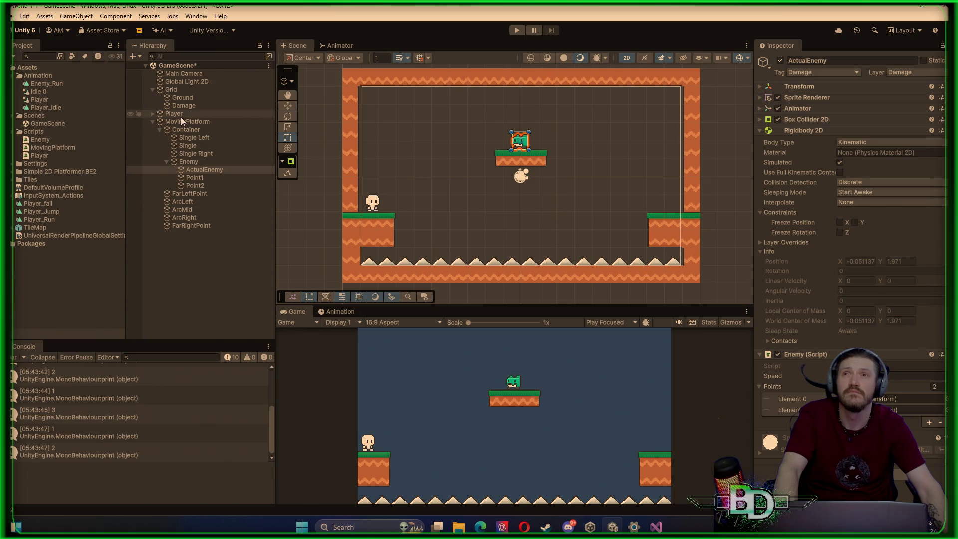
{"action": "left_click", "coordinate": [180, 115]}
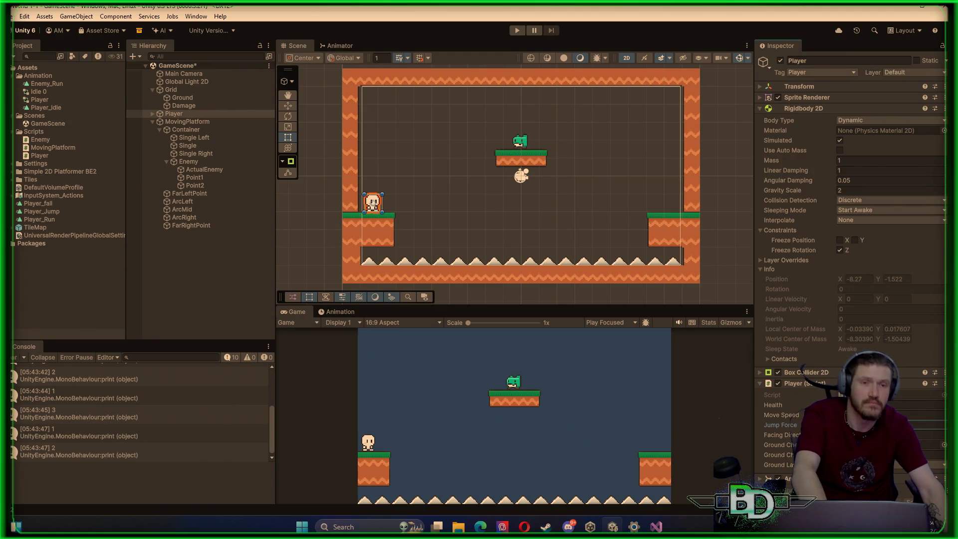
Play-test again, jumping onto the platform and up off it as it rises
{"action": "left_click", "coordinate": [516, 31]}
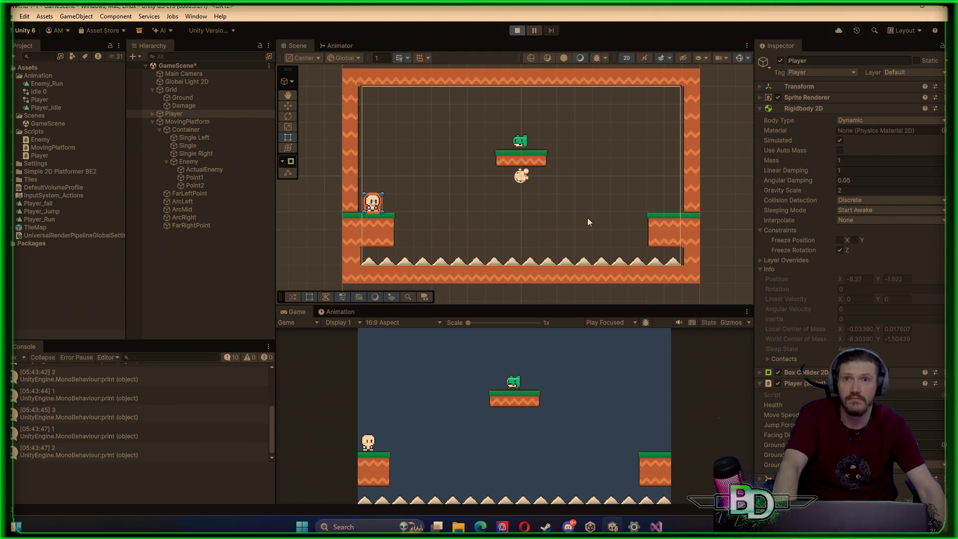
{"action": "key", "text": "d"}
{"action": "key", "text": "space"}
{"action": "key", "text": "a"}
{"action": "key", "text": "d"}
{"action": "key", "text": "space"}
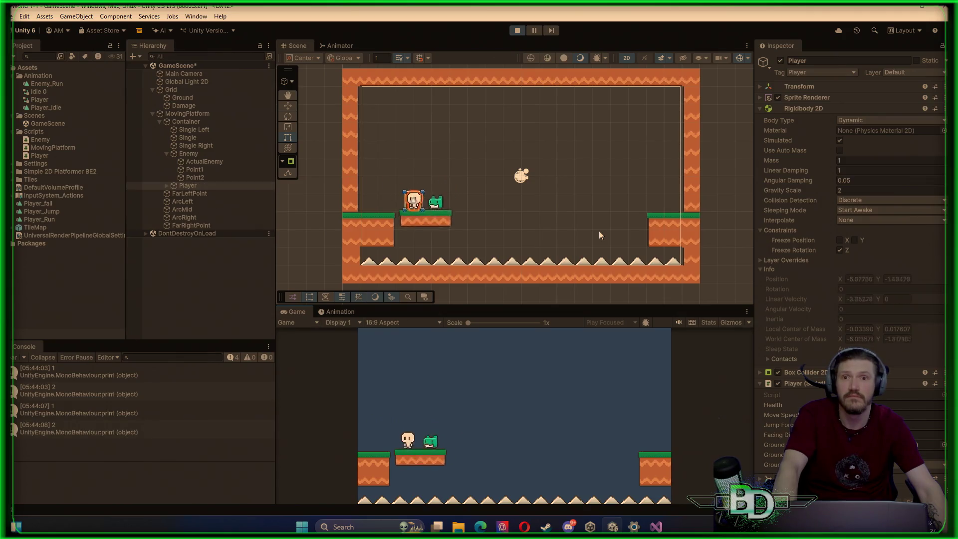
{"action": "key", "text": "space"}
{"action": "key", "text": "space"}
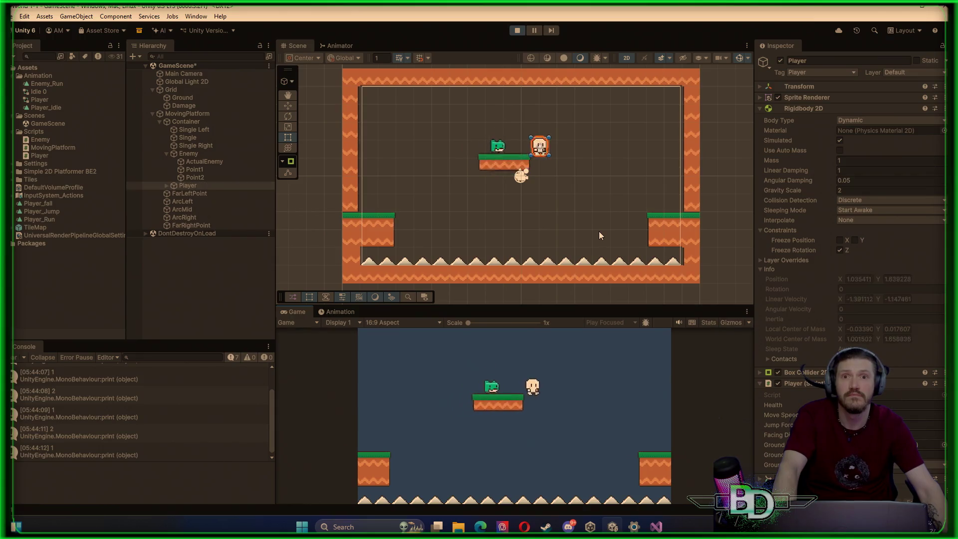
{"action": "key", "text": "space"}
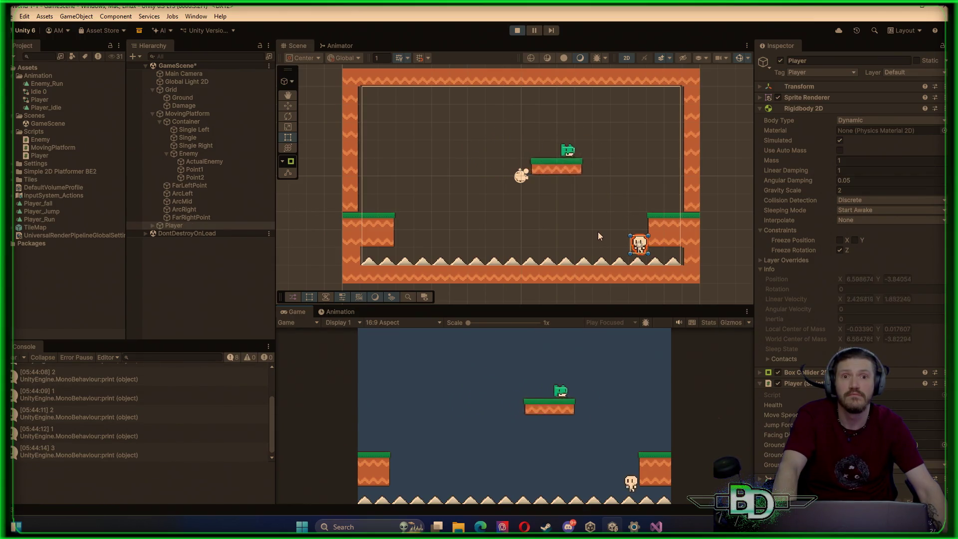
{"action": "left_click", "coordinate": [516, 30]}
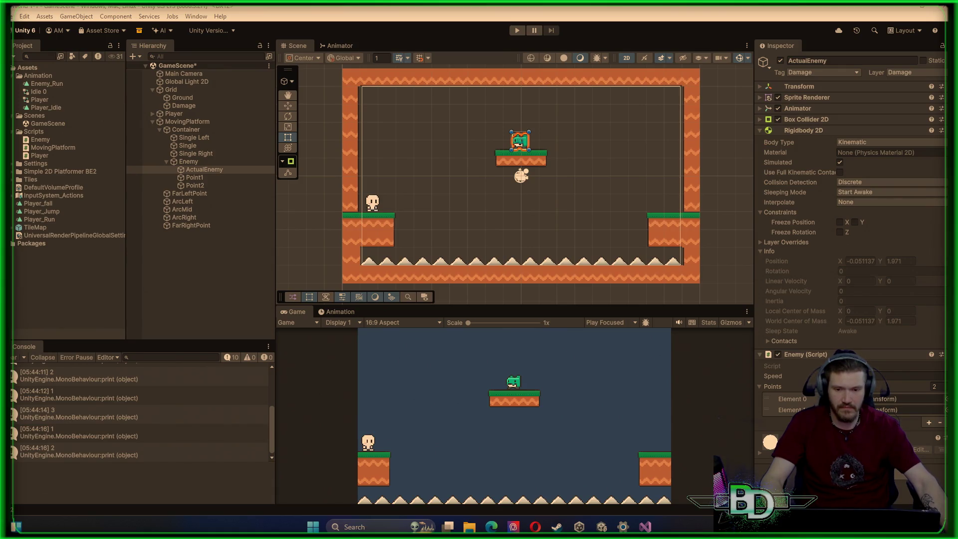
{"action": "key", "text": "ctrl+shift+Escape"}
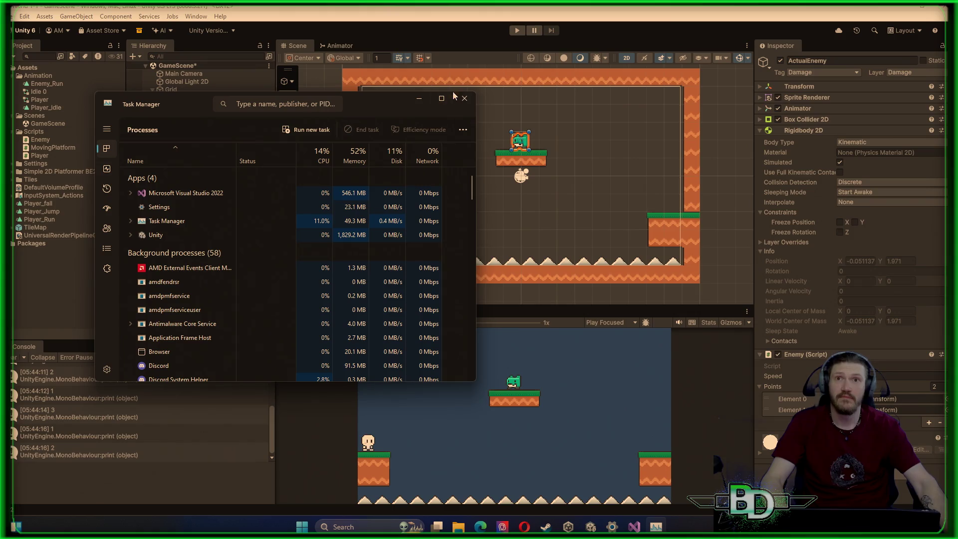
{"action": "left_click", "coordinate": [464, 98]}
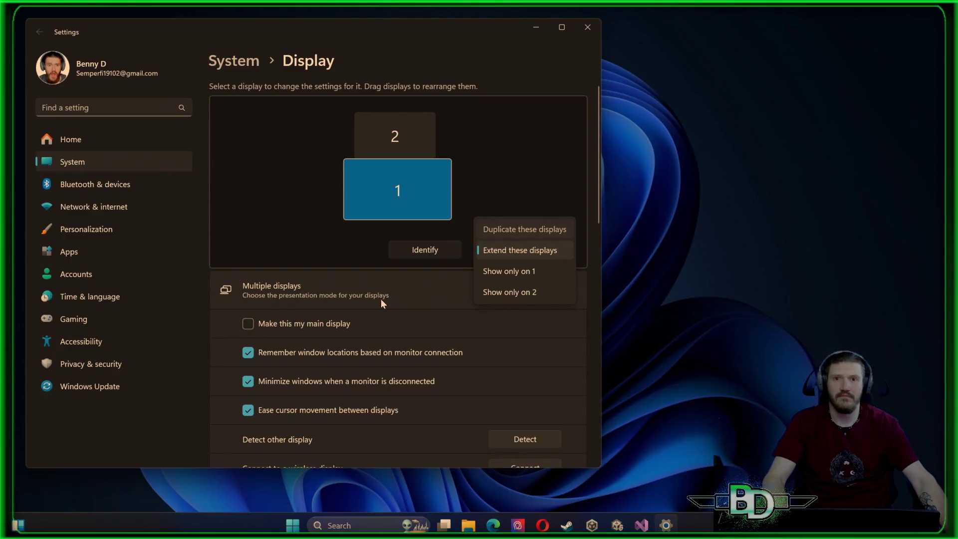
Choose 'Duplicate these displays', keep the changes, and return to Unity
{"action": "left_click", "coordinate": [509, 223]}
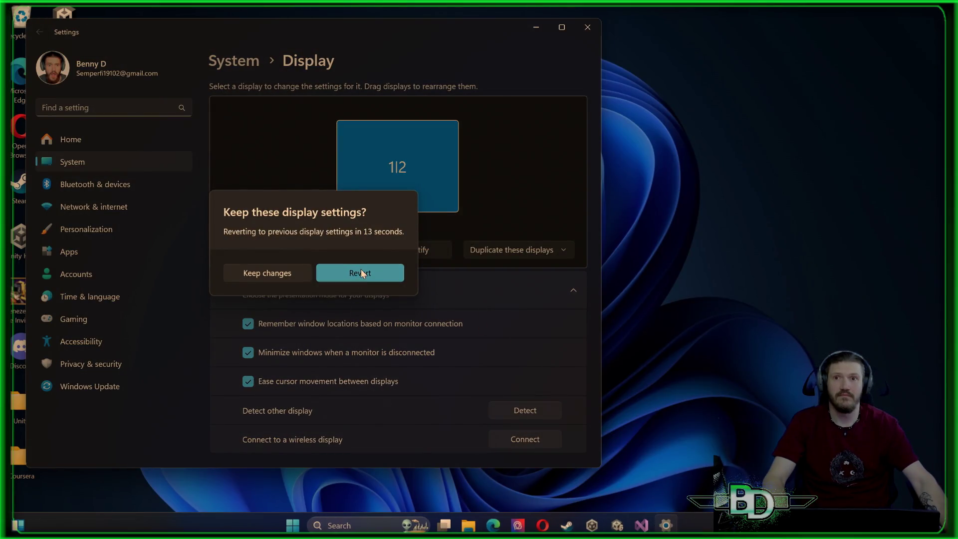
{"action": "left_click", "coordinate": [272, 272]}
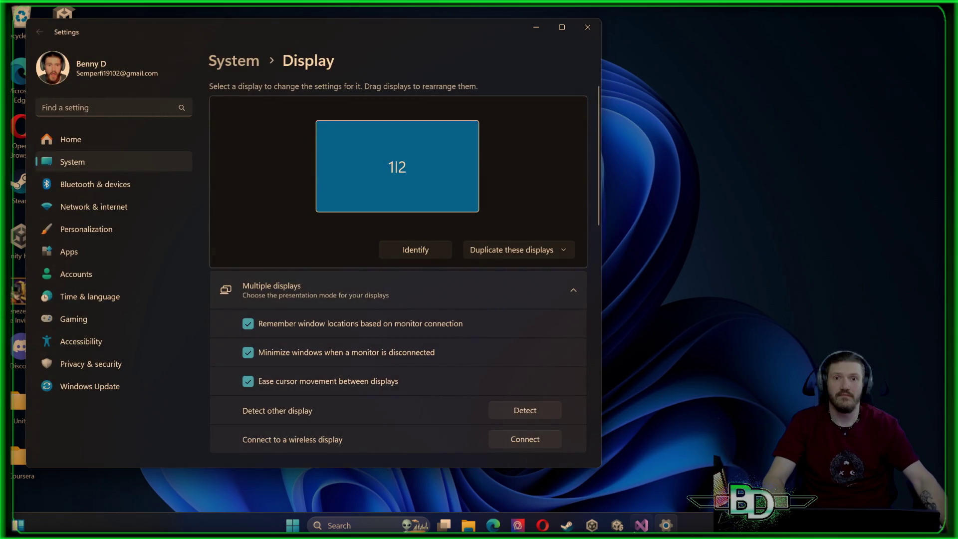
{"action": "left_click", "coordinate": [618, 522]}
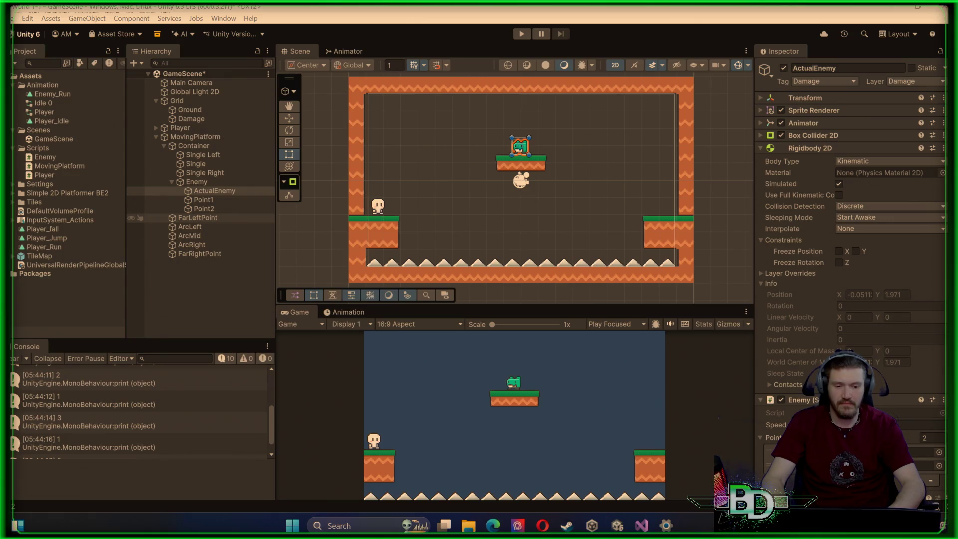
{"action": "key", "text": "super+n"}
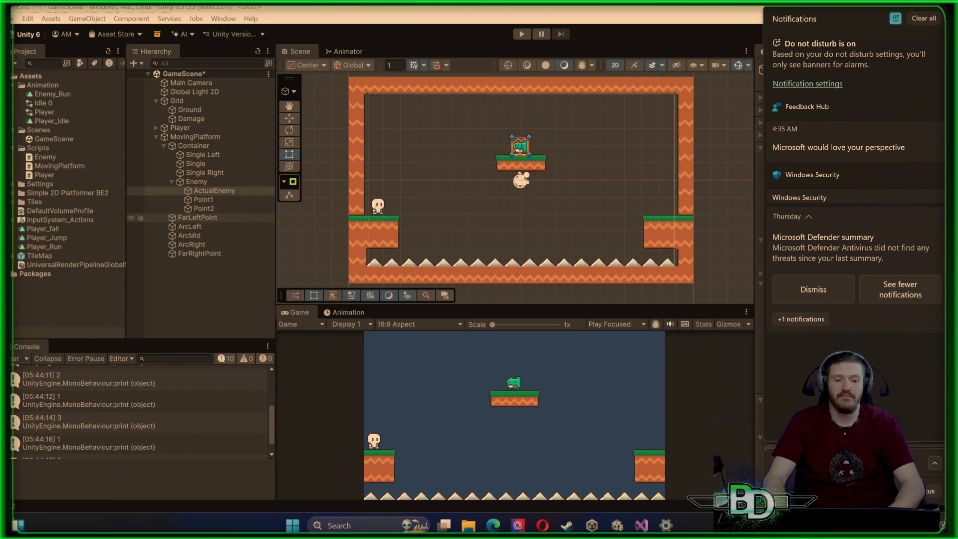
{"action": "left_click", "coordinate": [934, 461]}
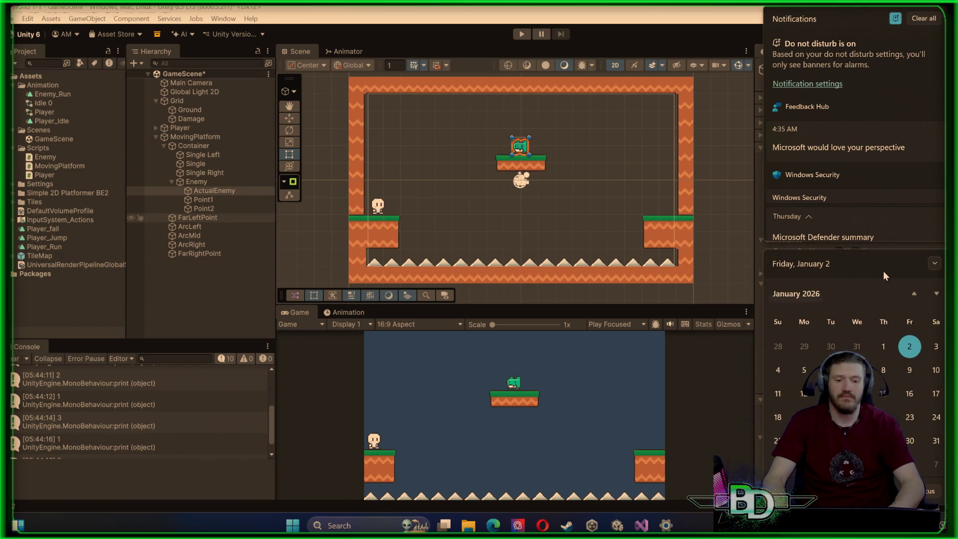
{"action": "left_click", "coordinate": [937, 265]}
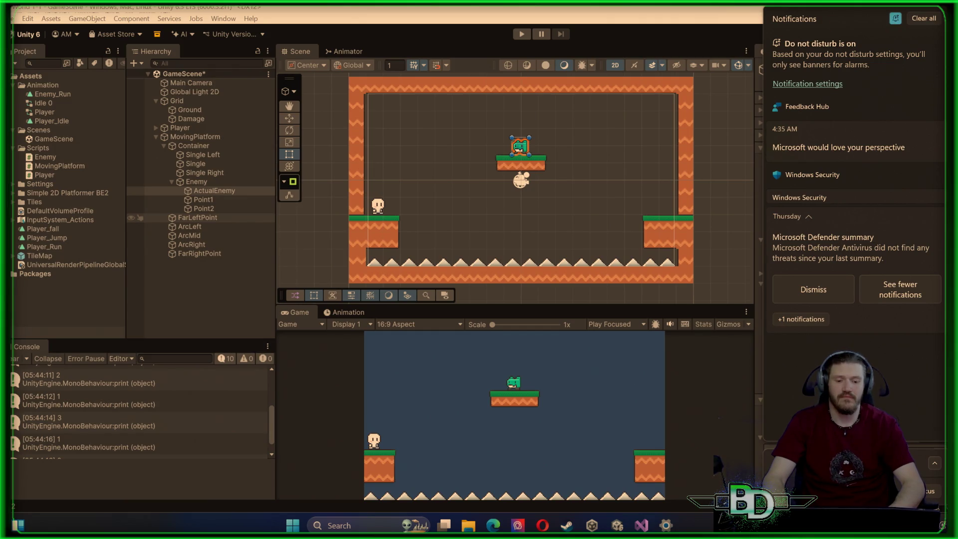
{"action": "key", "text": "Escape"}
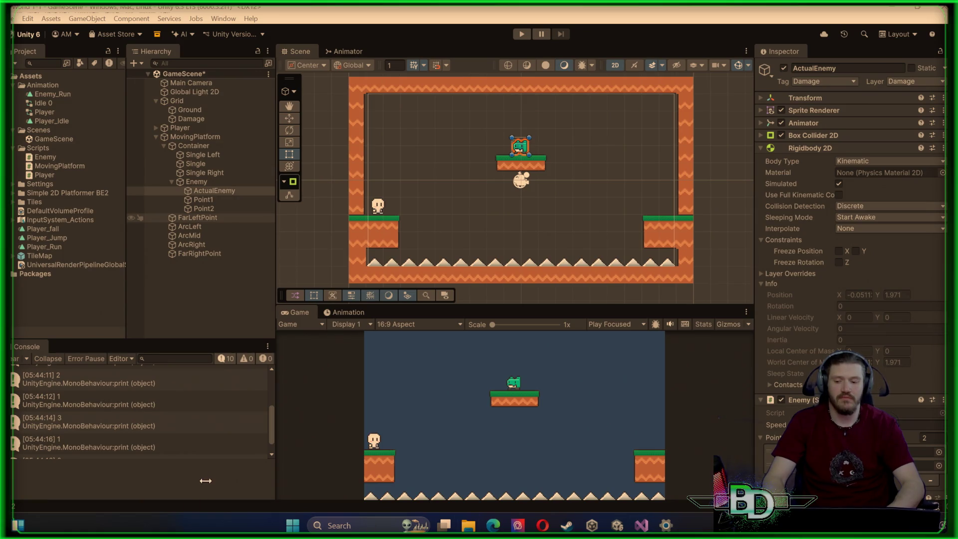
{"action": "mouse_move", "coordinate": [18, 525]}
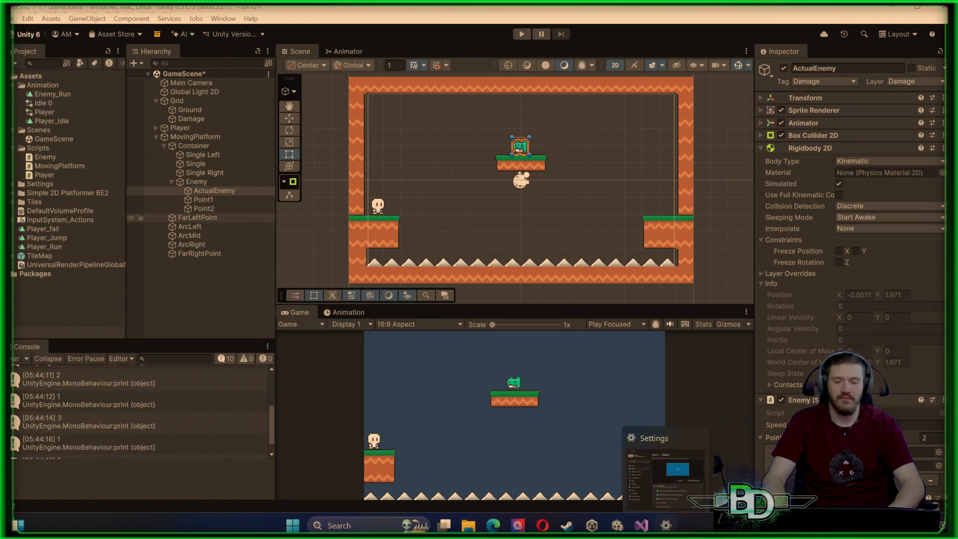
Turn Night light off, view the HDR options, and close Settings
{"action": "left_click", "coordinate": [666, 525]}
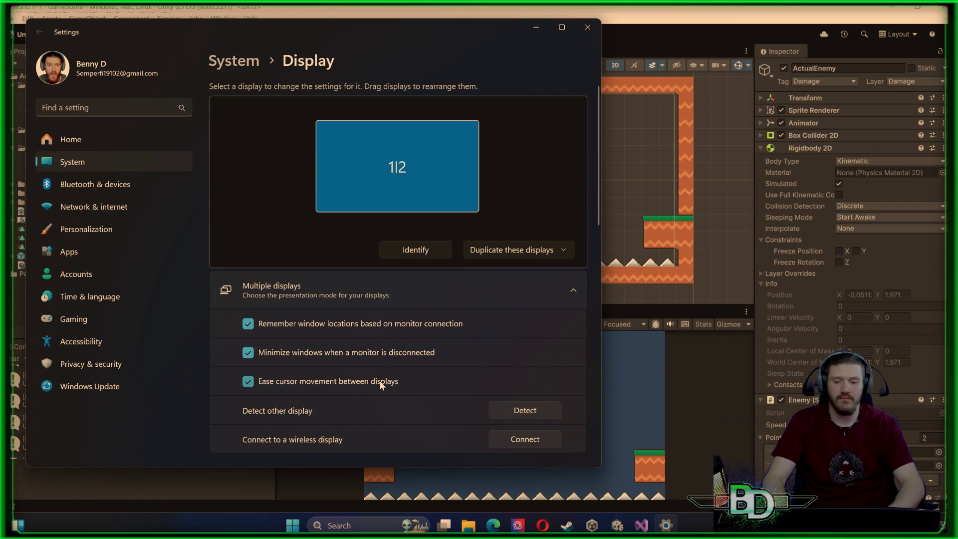
{"action": "scroll", "coordinate": [367, 408], "scroll_direction": "down", "scroll_amount": 5}
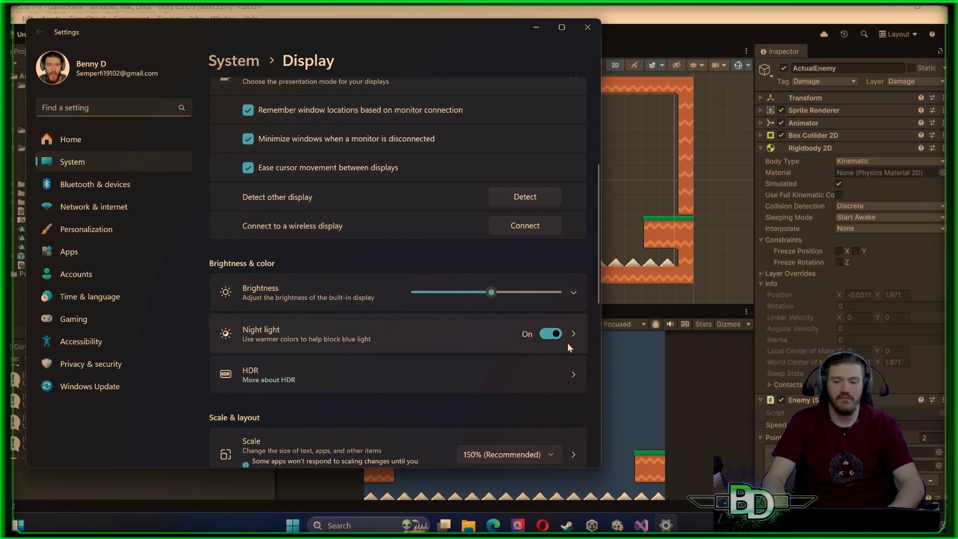
{"action": "left_click", "coordinate": [554, 335]}
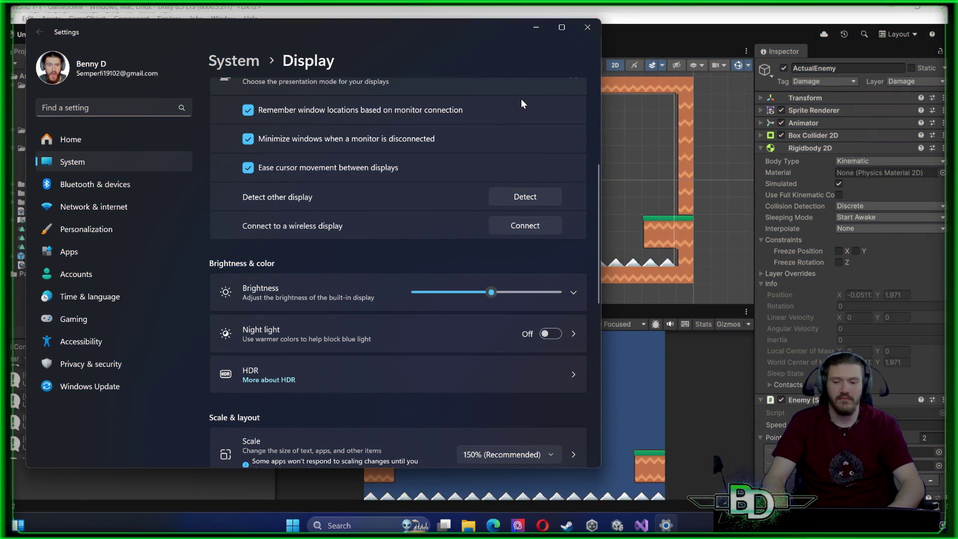
{"action": "left_click", "coordinate": [572, 380]}
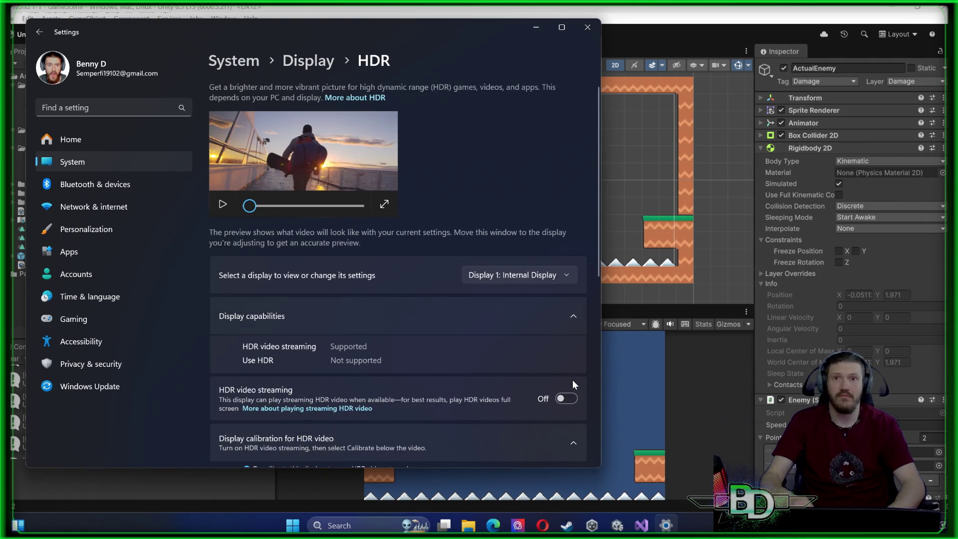
{"action": "left_click", "coordinate": [588, 28]}
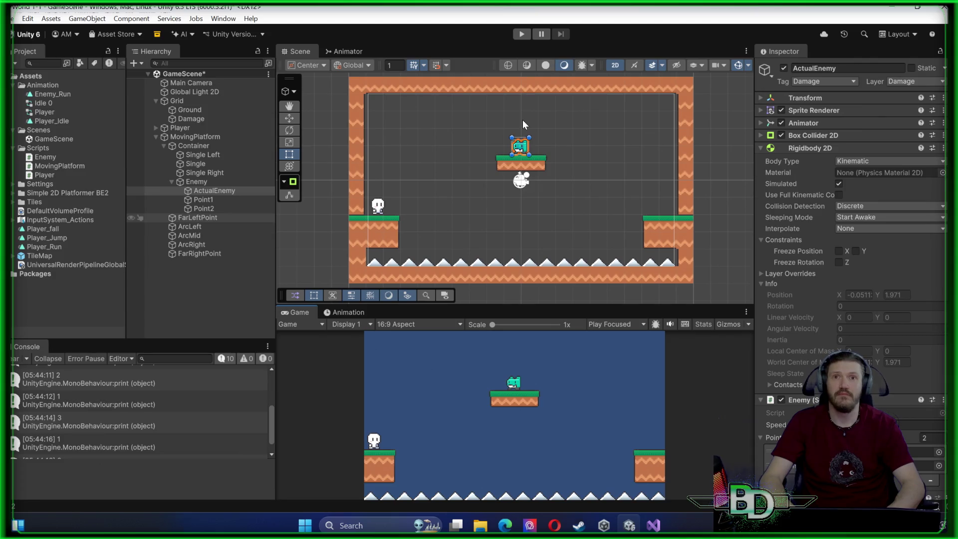
Review the 150% scale and 2560 × 1440 resolution, then switch to Visual Studio
{"action": "right_click", "coordinate": [697, 530]}
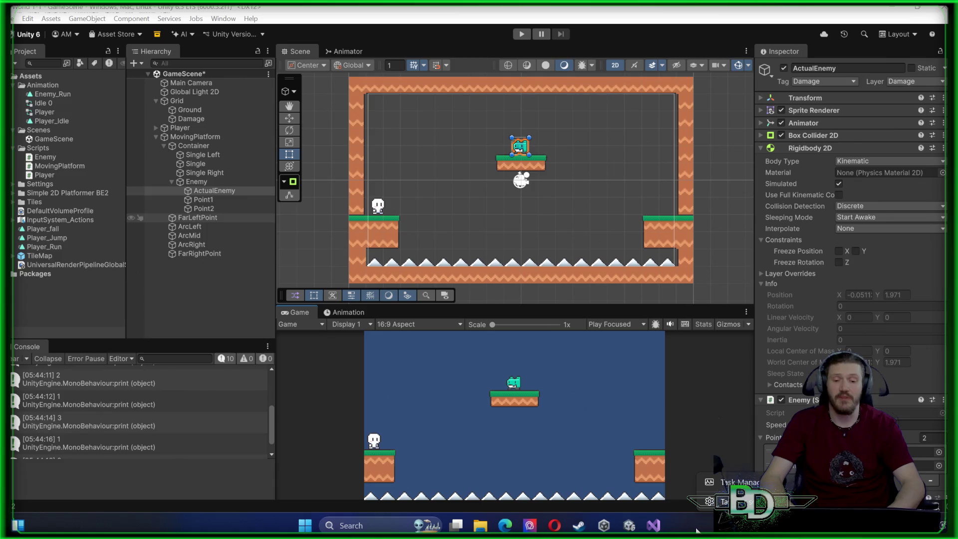
{"action": "left_click", "coordinate": [890, 9]}
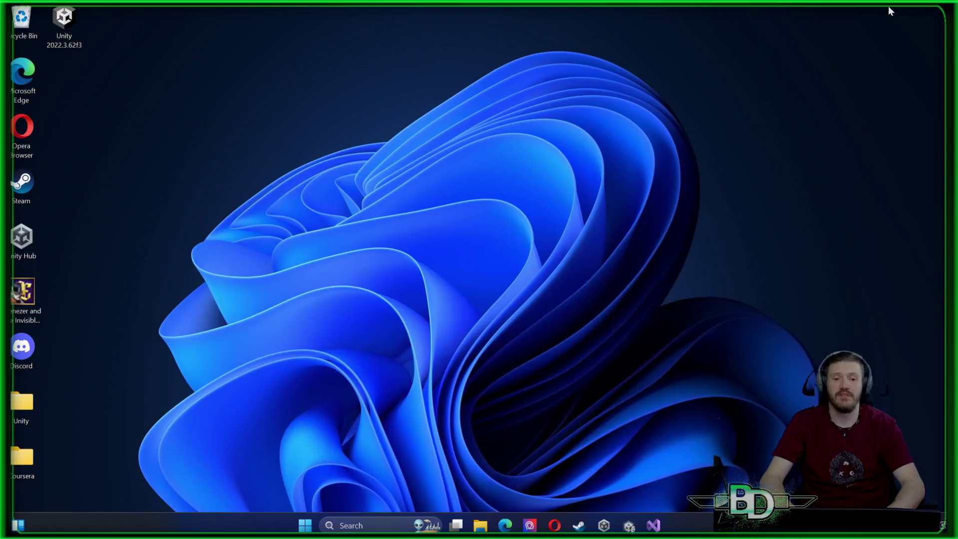
{"action": "right_click", "coordinate": [813, 81]}
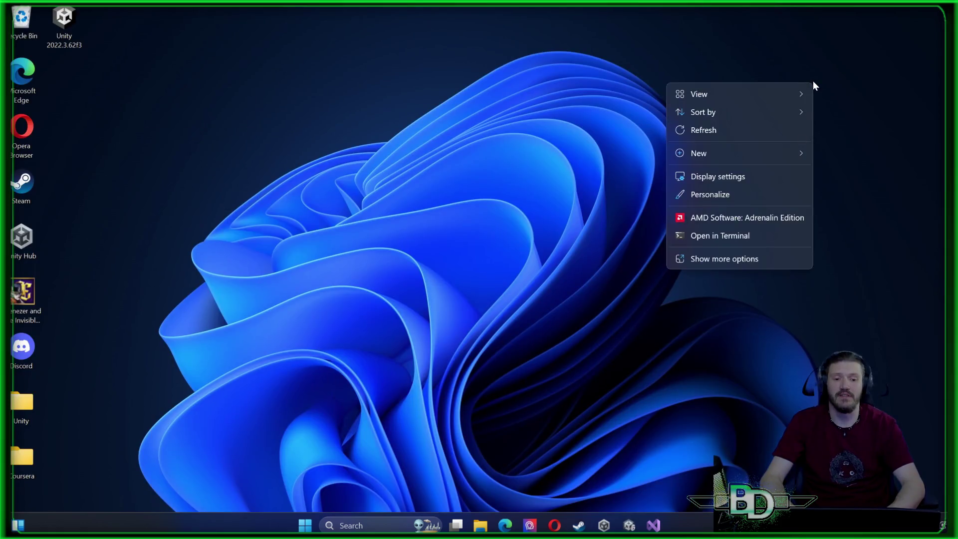
{"action": "left_click", "coordinate": [713, 179]}
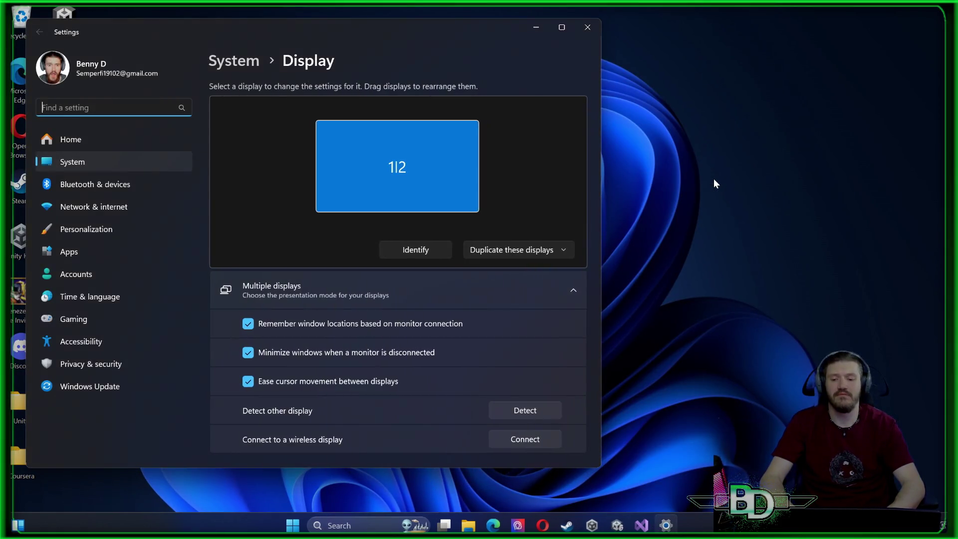
{"action": "scroll", "coordinate": [486, 357], "scroll_direction": "down", "scroll_amount": 10}
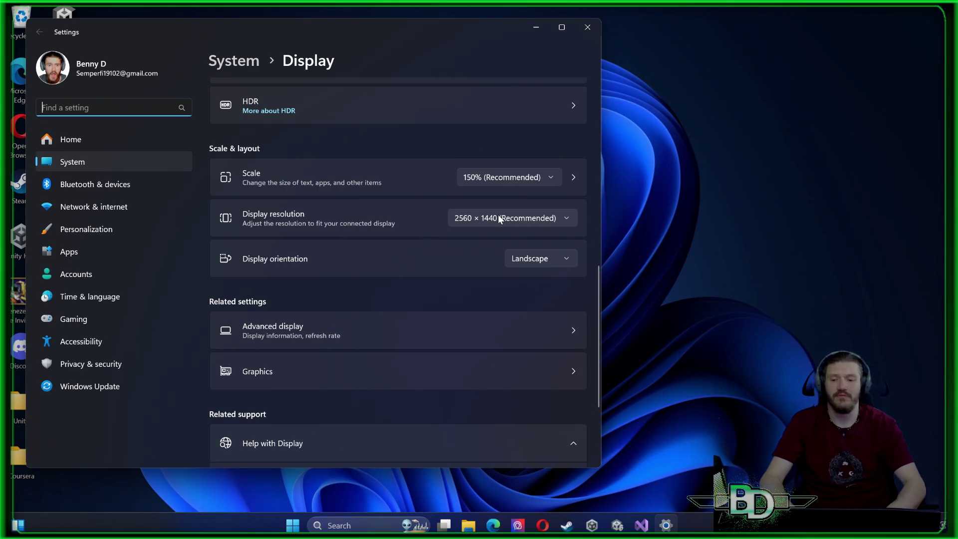
{"action": "left_click", "coordinate": [587, 28]}
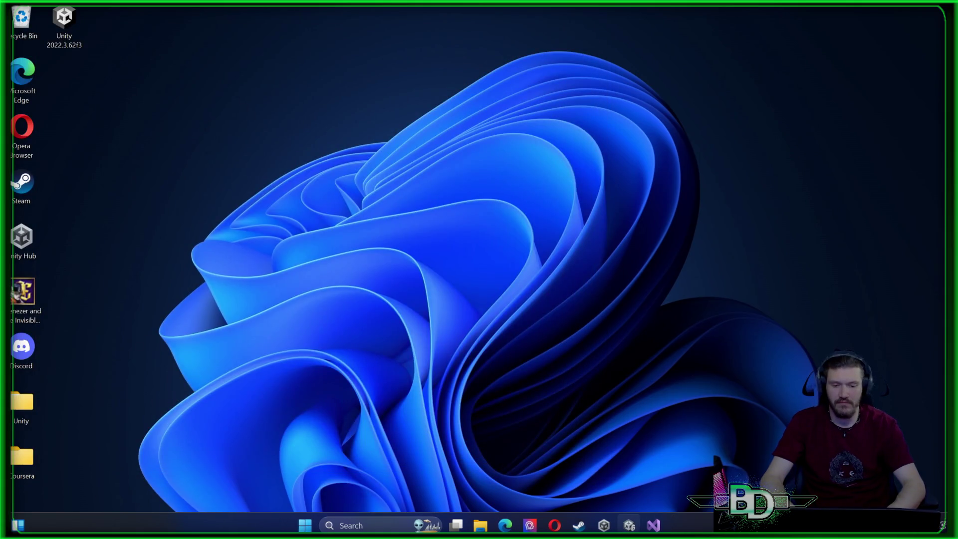
{"action": "left_click", "coordinate": [652, 527]}
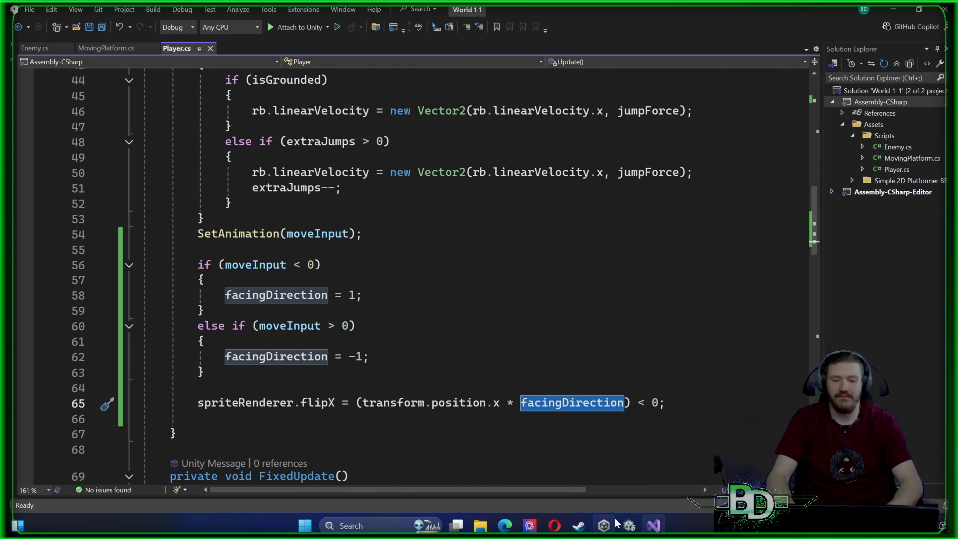
{"action": "mouse_move", "coordinate": [653, 525]}
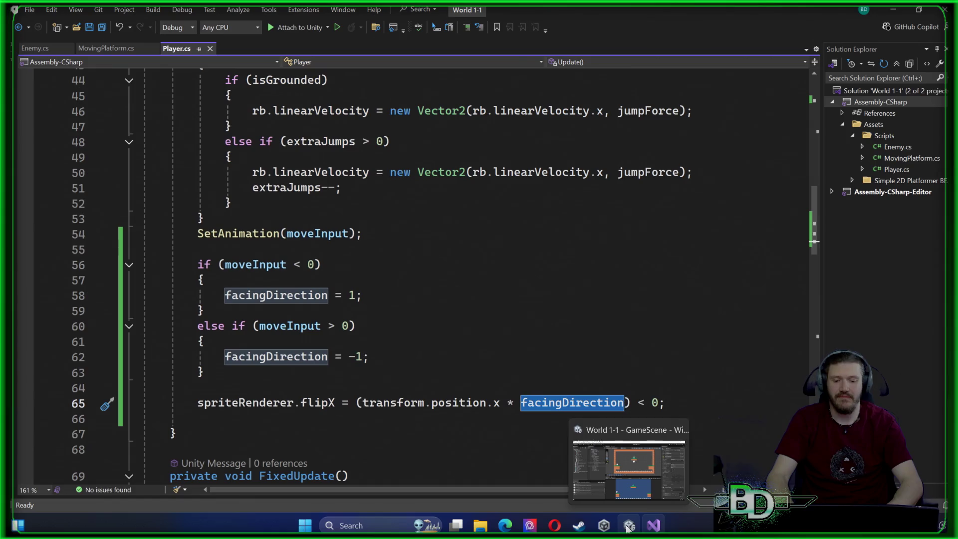
Play-test the enemy riding the moving platform, stop it, then minimize Unity and Visual Studio
{"action": "left_click", "coordinate": [611, 440]}
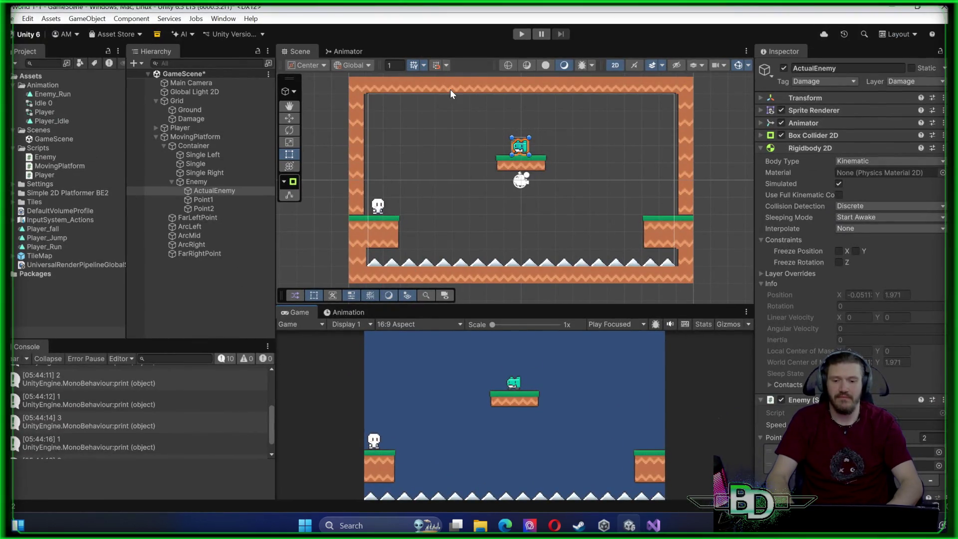
{"action": "left_click", "coordinate": [523, 33]}
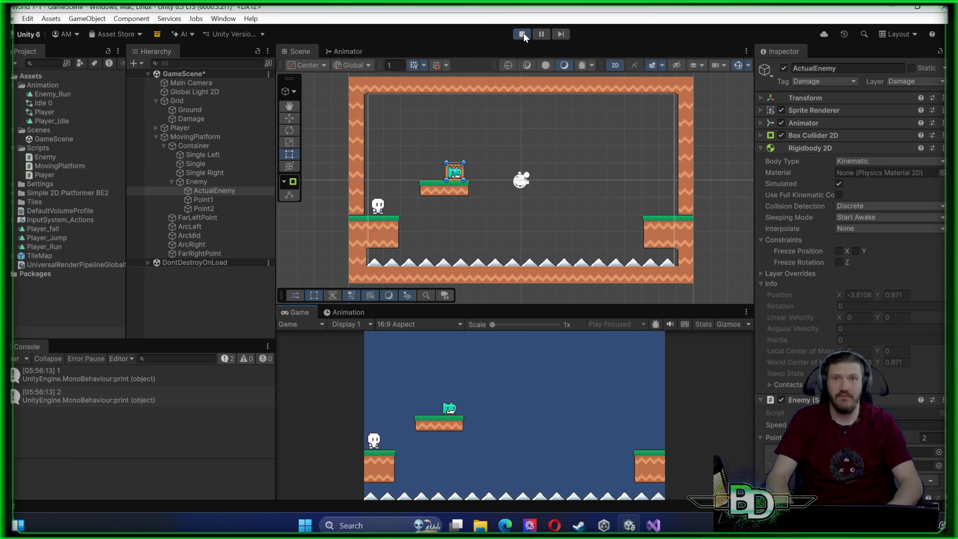
{"action": "left_click", "coordinate": [523, 33]}
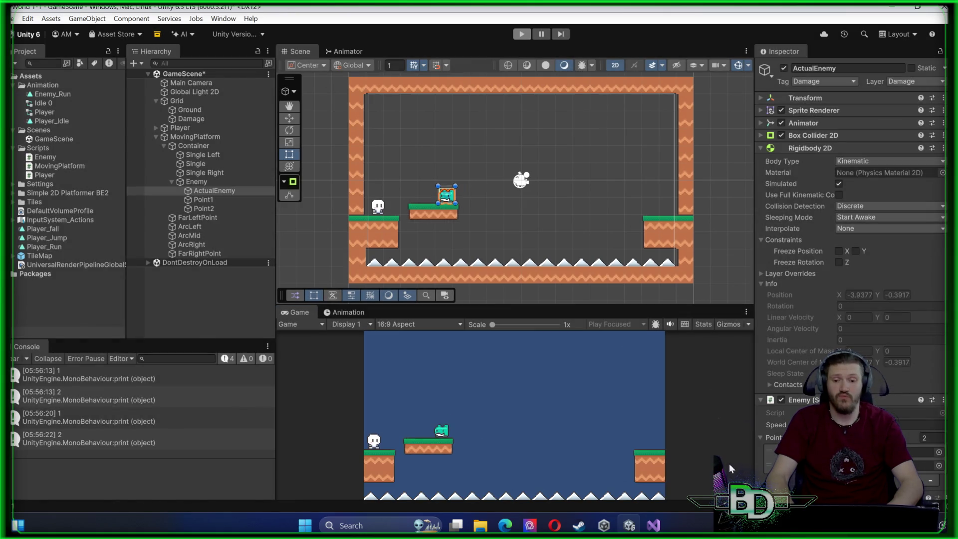
{"action": "key", "text": "ctrl+p"}
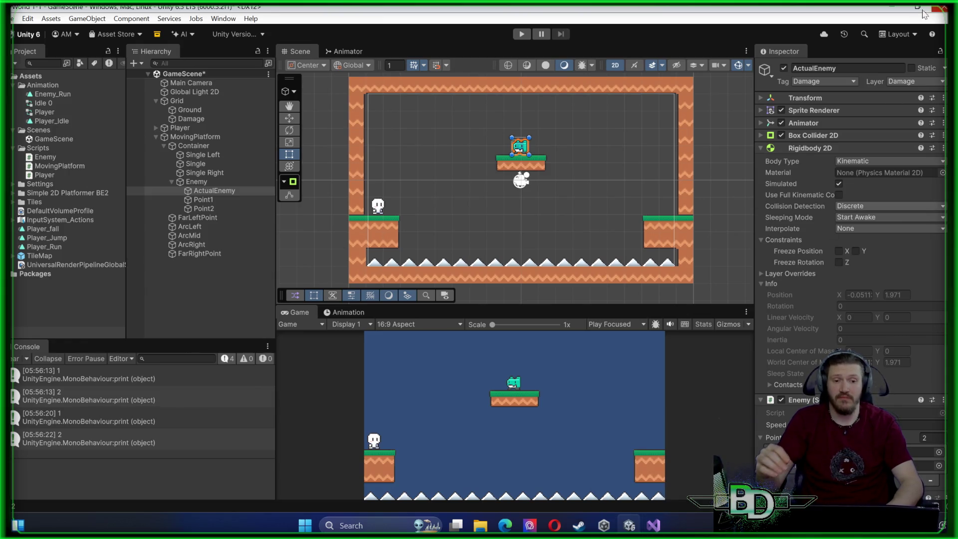
{"action": "left_click", "coordinate": [890, 7]}
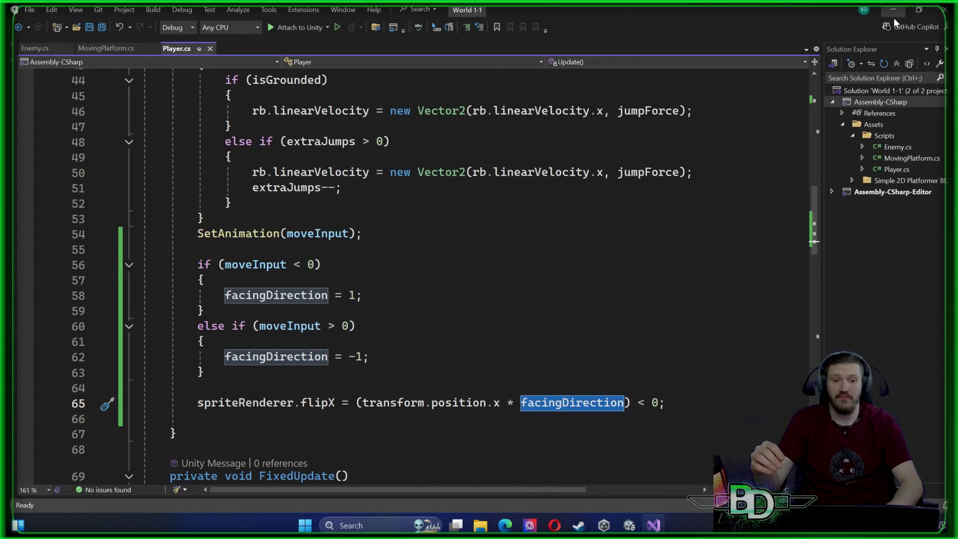
{"action": "left_click", "coordinate": [891, 17]}
Change the multi-display mode from Duplicate to Extend these displays in Display settings
{"action": "right_click", "coordinate": [760, 57]}
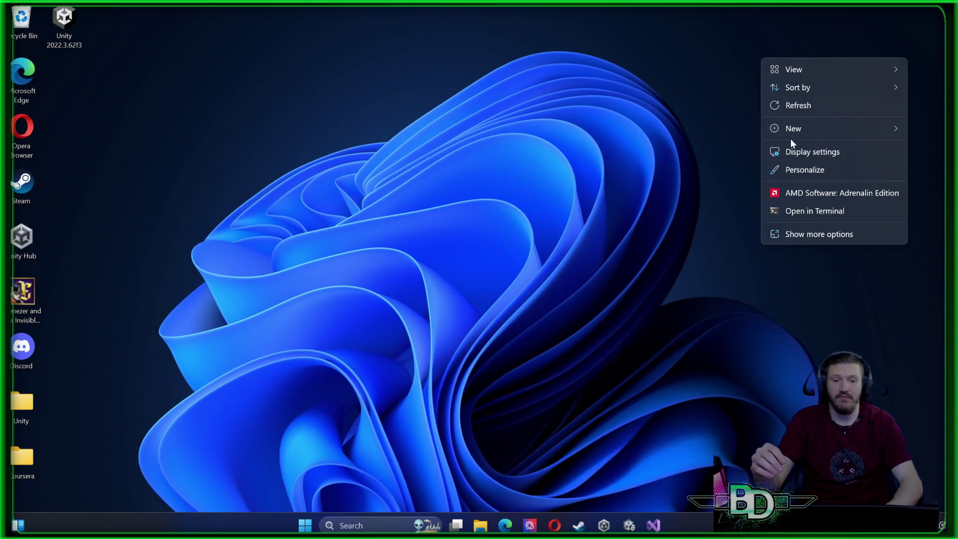
{"action": "left_click", "coordinate": [821, 158]}
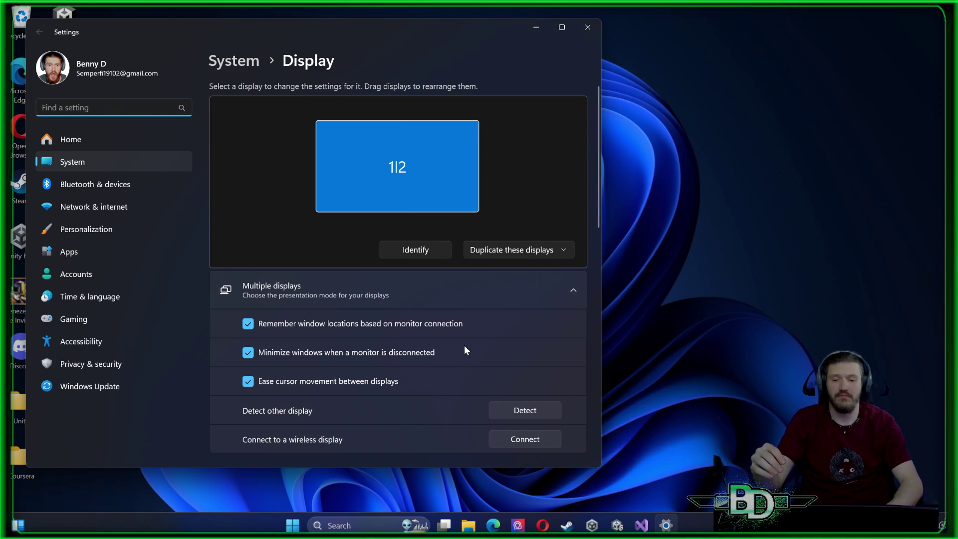
{"action": "scroll", "coordinate": [464, 346], "scroll_direction": "down", "scroll_amount": 3}
{"action": "scroll", "coordinate": [464, 345], "scroll_direction": "up", "scroll_amount": 3}
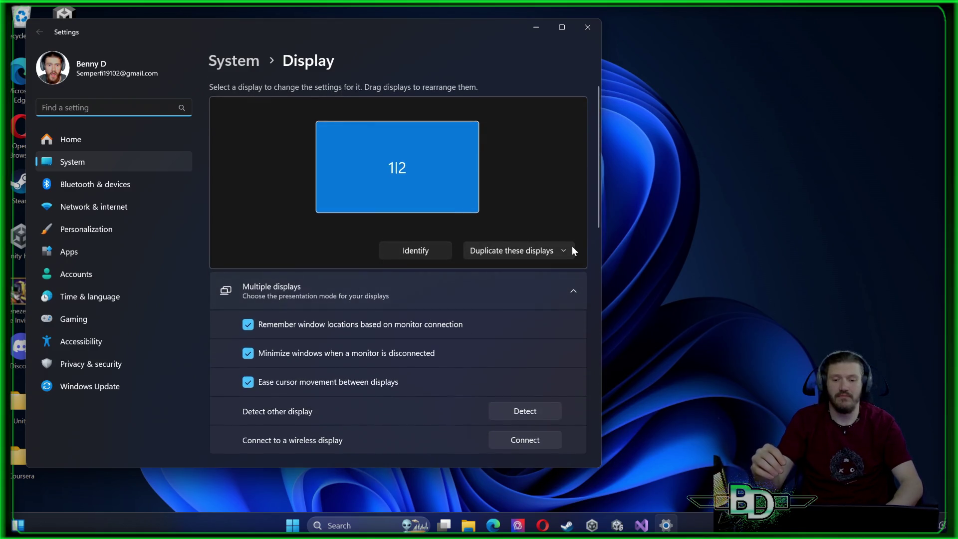
{"action": "left_click", "coordinate": [568, 250]}
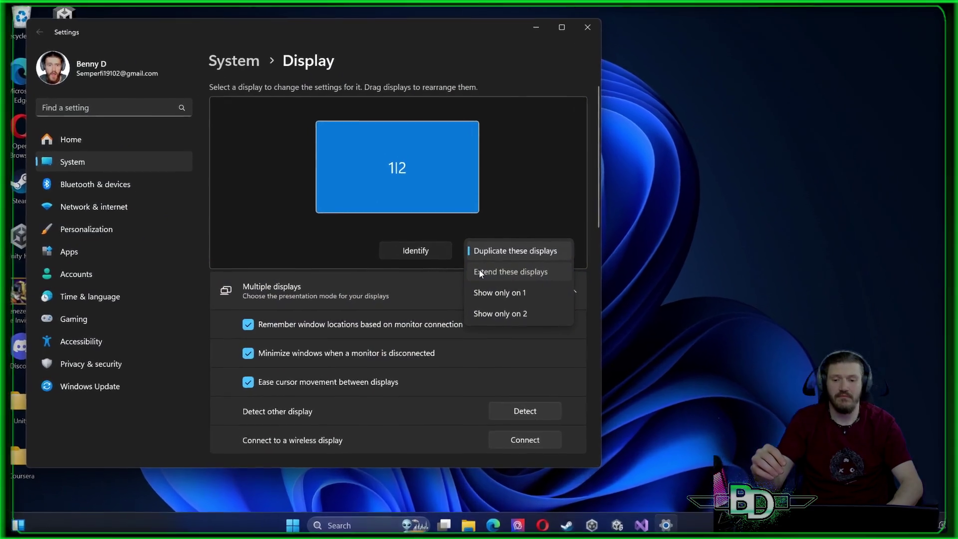
{"action": "left_click", "coordinate": [479, 272]}
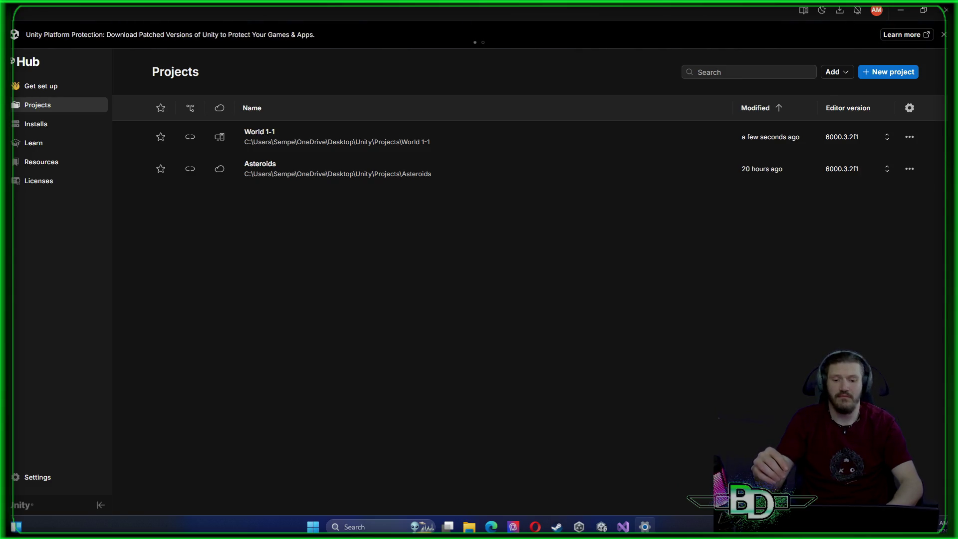
Return to the Unity editor and start a play test of GameScene
{"action": "key", "text": "alt+Tab"}
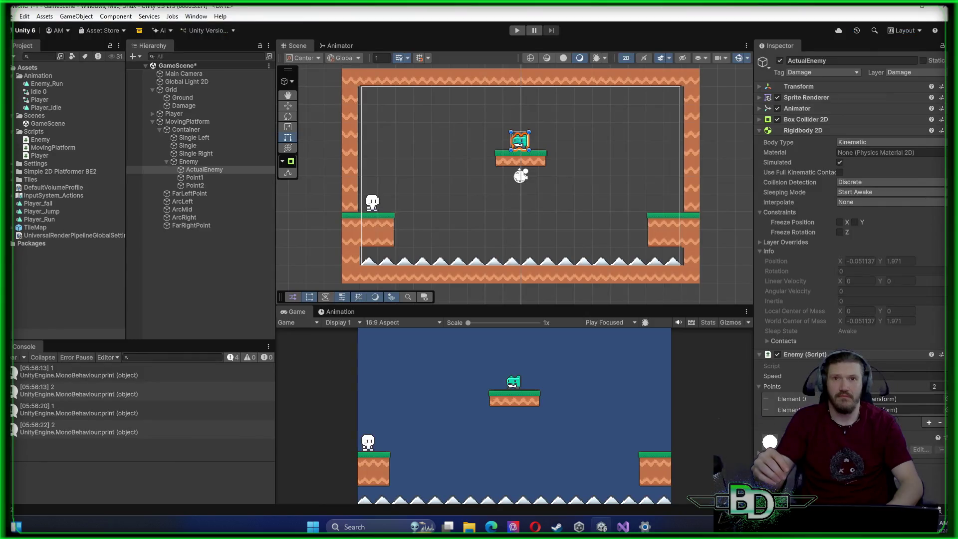
{"action": "left_click", "coordinate": [516, 29]}
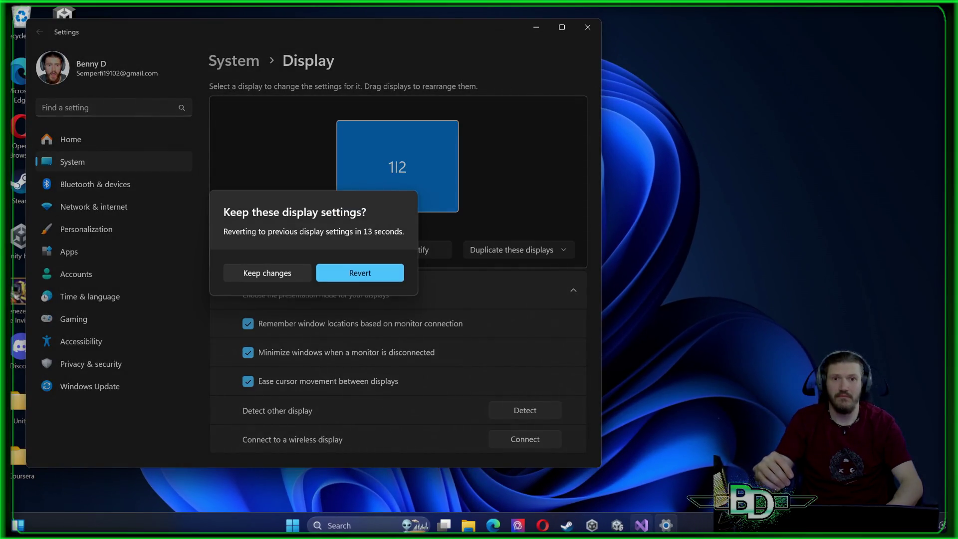
Bring the running Unity play test forward, then return to the keep-display-settings prompt
{"action": "left_click", "coordinate": [617, 524]}
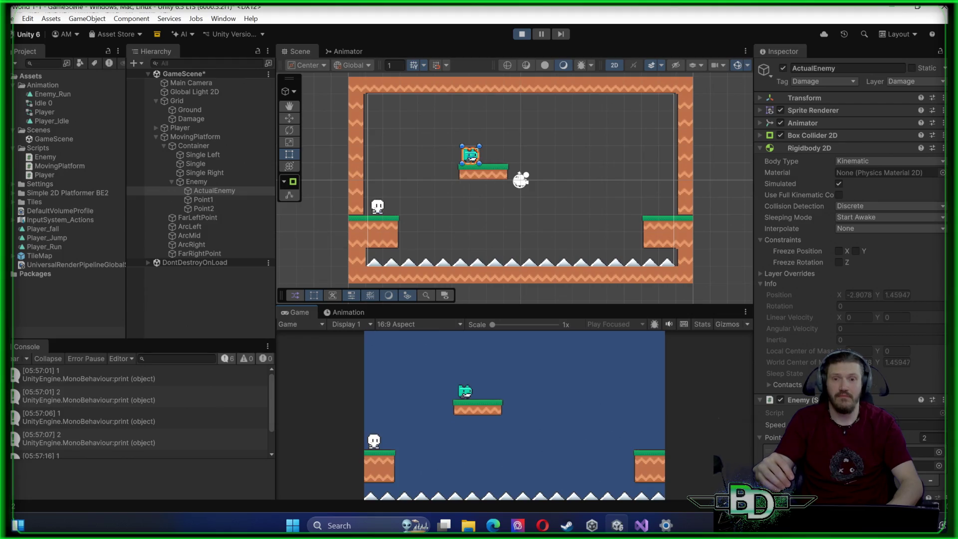
{"action": "left_click", "coordinate": [665, 526]}
Answer the display-settings prompt and restart the play test, deselecting ActualEnemy to watch the platform
{"action": "left_click", "coordinate": [375, 272]}
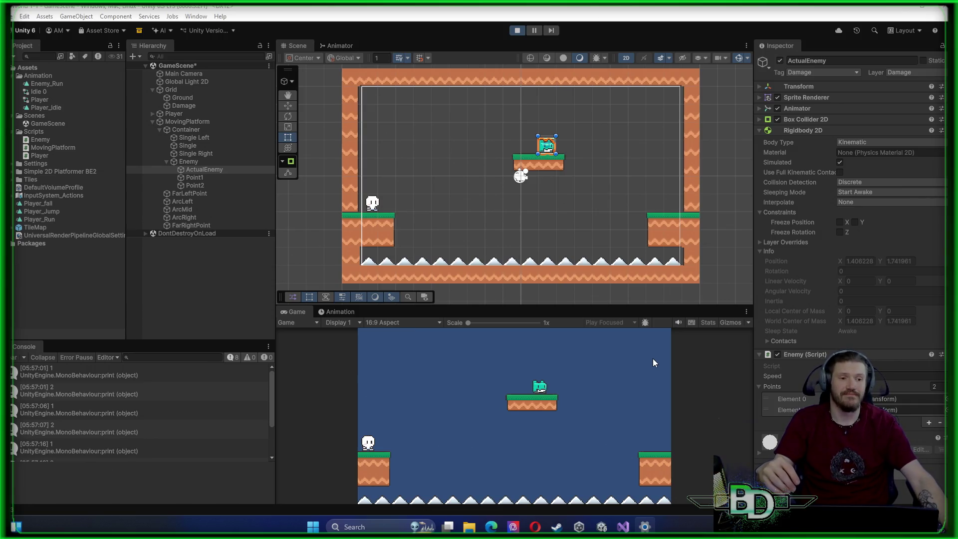
{"action": "left_click", "coordinate": [522, 31]}
{"action": "left_click", "coordinate": [515, 30]}
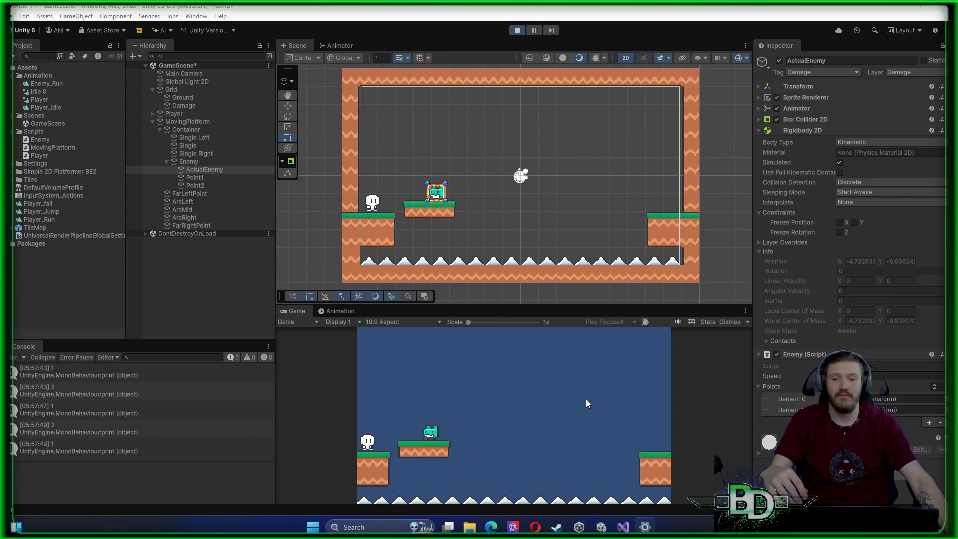
{"action": "left_click", "coordinate": [160, 307]}
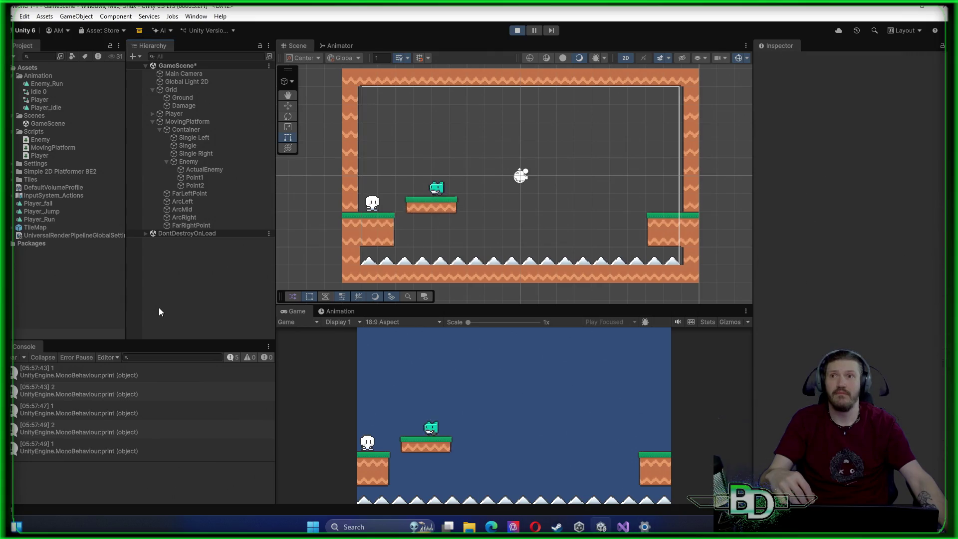
Stop the play test, deselect ActualEnemy and save GameScene
{"action": "left_click", "coordinate": [519, 32]}
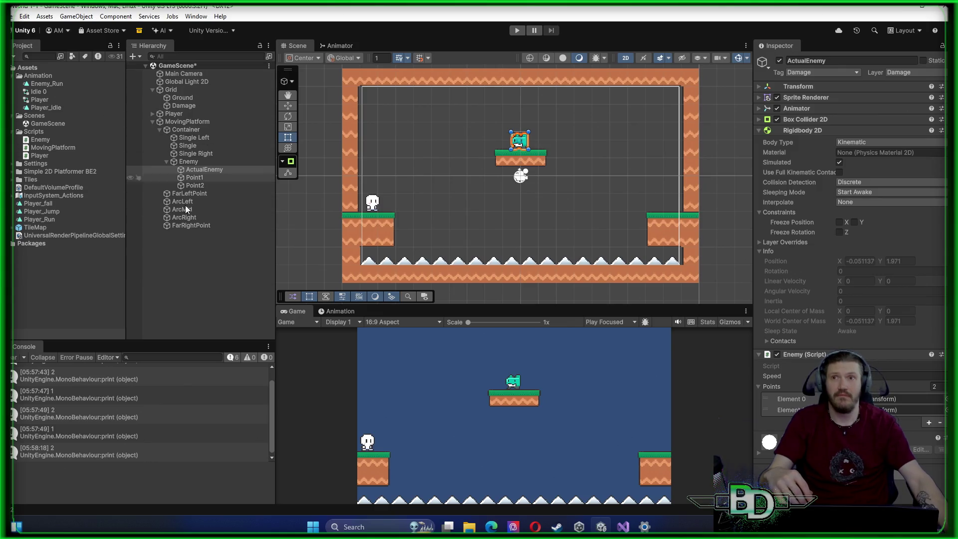
{"action": "left_click", "coordinate": [218, 292]}
{"action": "key", "text": "ctrl+s"}
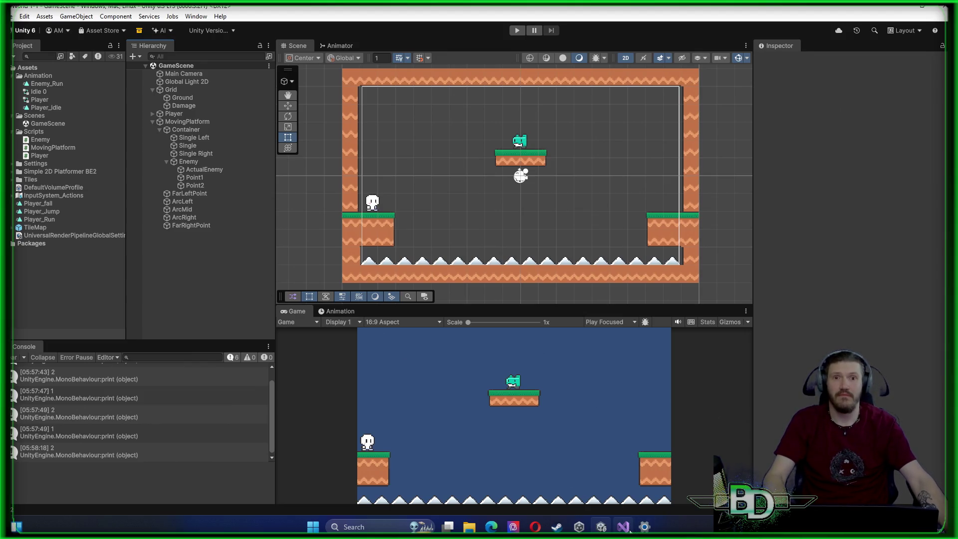
{"action": "mouse_move", "coordinate": [629, 530]}
{"action": "mouse_move", "coordinate": [578, 526]}
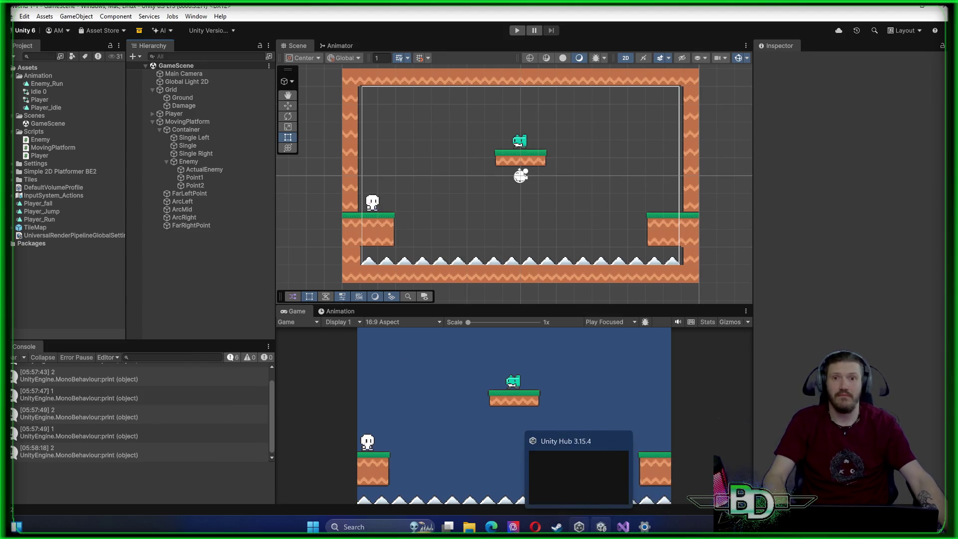
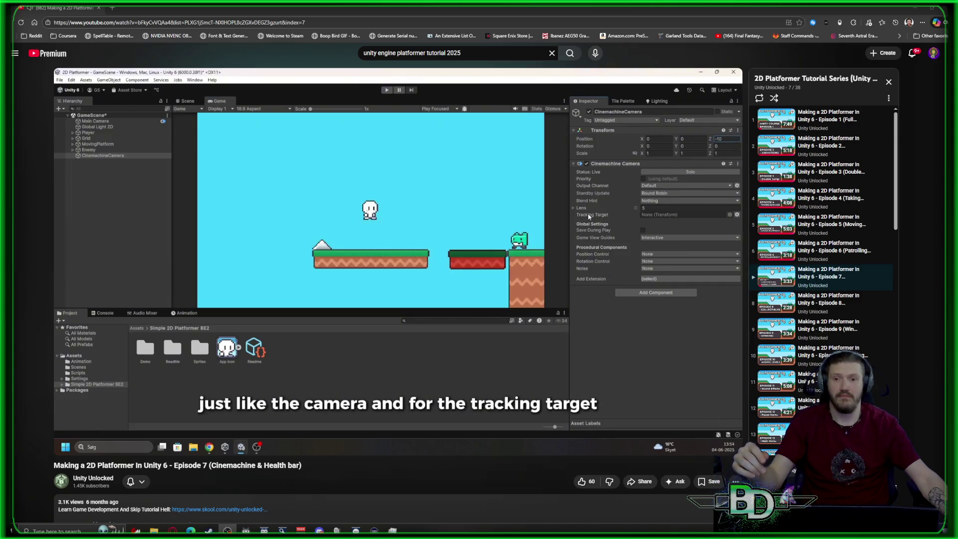
Pause the Cinemachine tutorial and rewind it to 0:10 to rewatch the package setup
{"action": "mouse_move", "coordinate": [474, 312]}
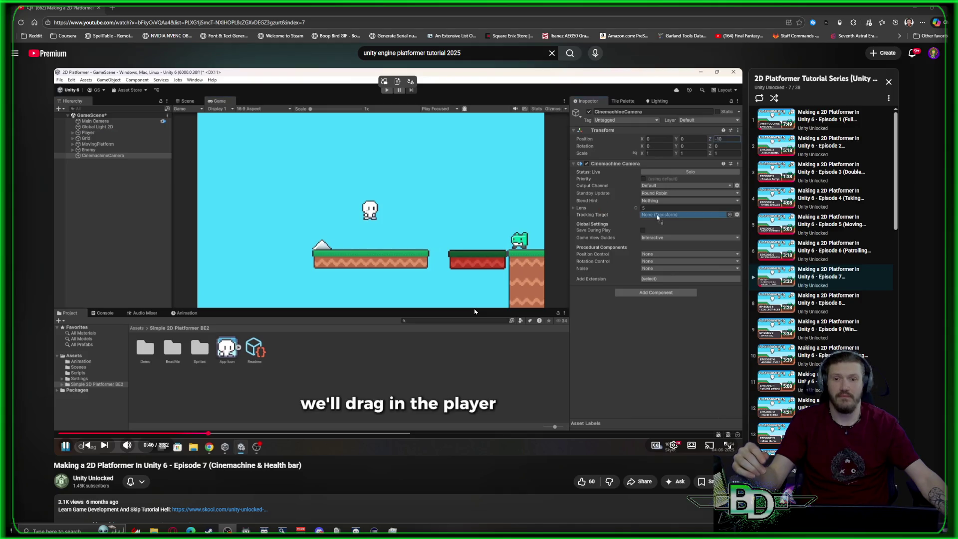
{"action": "key", "text": "space"}
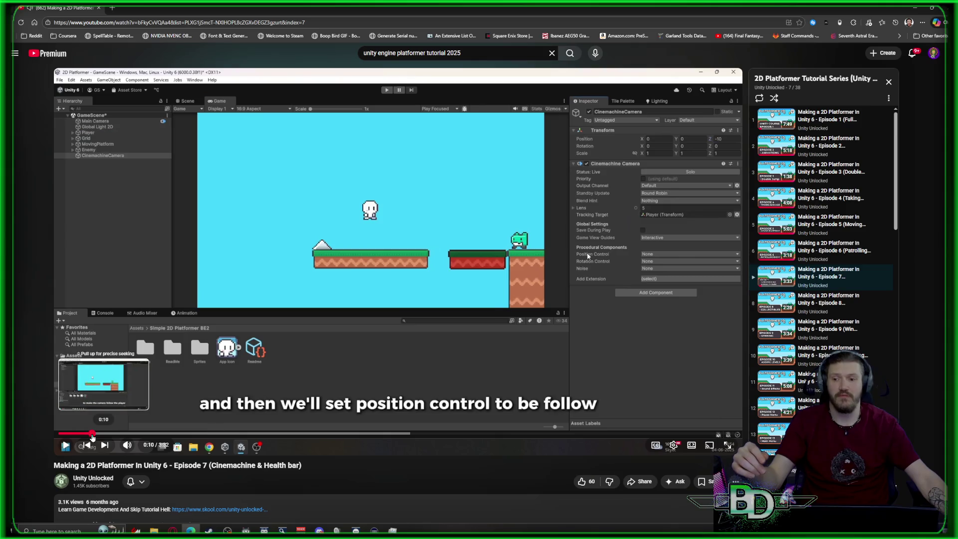
{"action": "left_click", "coordinate": [93, 433]}
{"action": "left_click", "coordinate": [549, 265]}
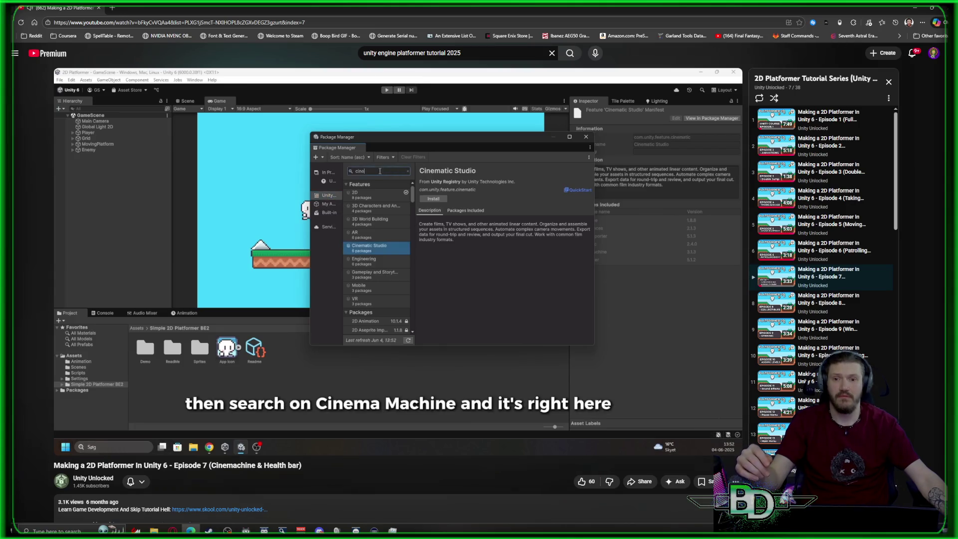
Pause the tutorial at the Cinemachine install step, then resume playback
{"action": "left_click", "coordinate": [508, 290]}
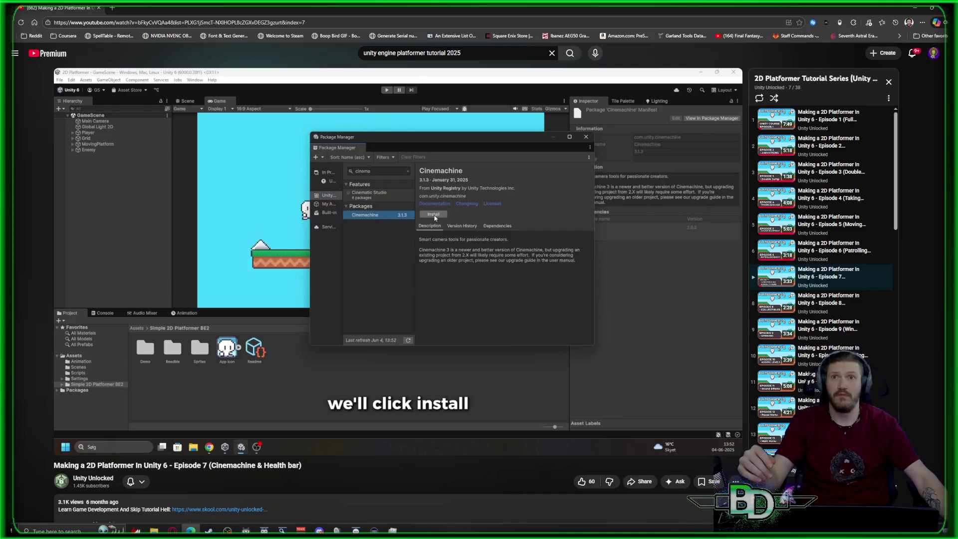
{"action": "mouse_move", "coordinate": [657, 119]}
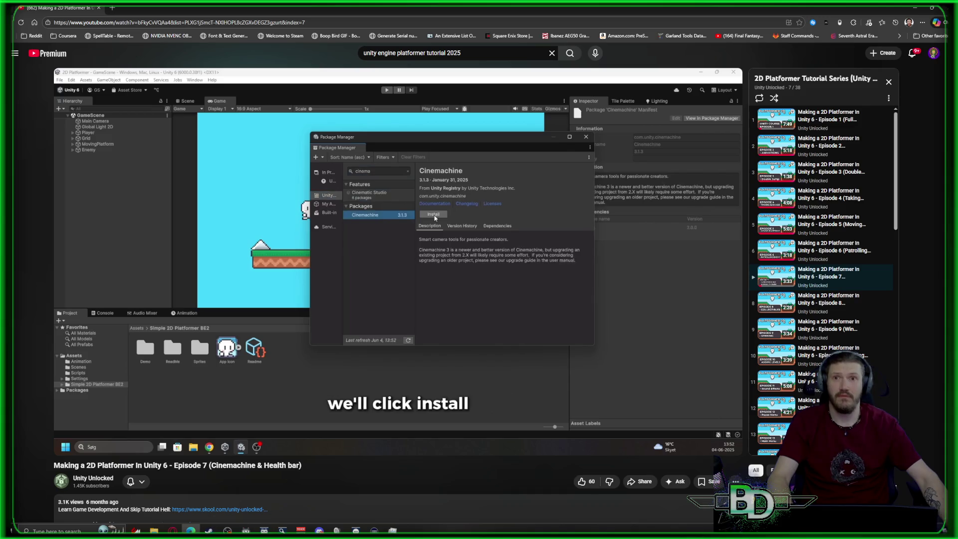
{"action": "left_click", "coordinate": [711, 276]}
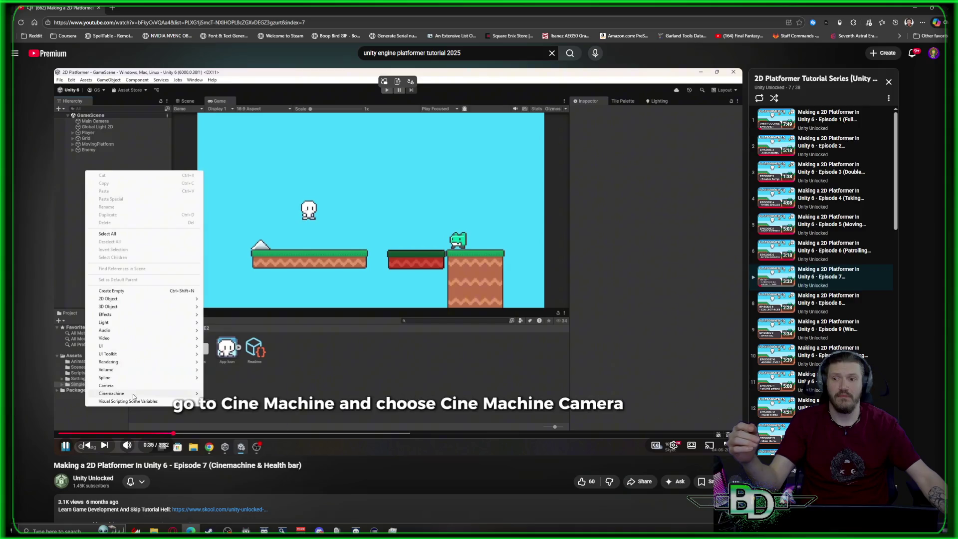
Pause the tutorial at 0:38, where it creates a Cinemachine Camera
{"action": "left_click", "coordinate": [608, 271]}
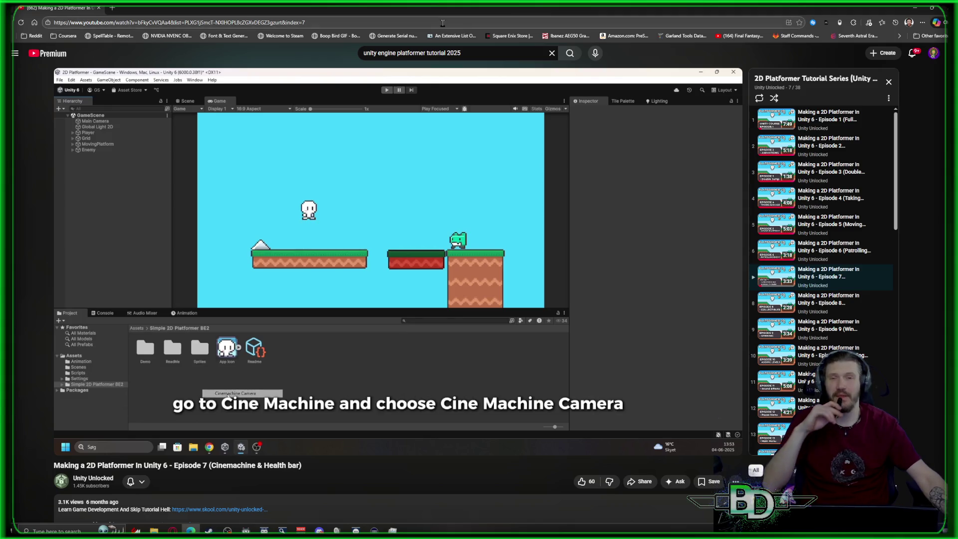
{"action": "mouse_move", "coordinate": [540, 119]}
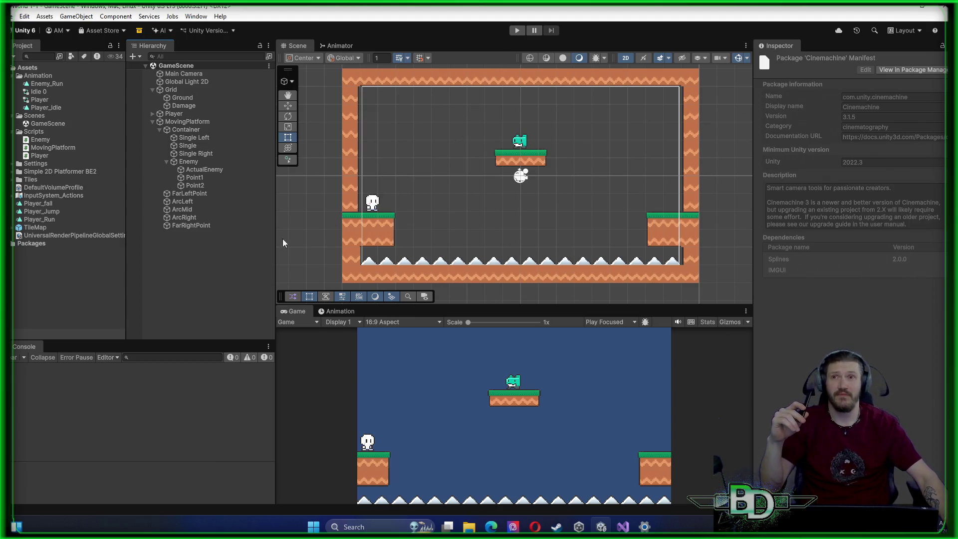
Add a Cinemachine Camera object to the GameScene Hierarchy, then deselect it
{"action": "right_click", "coordinate": [209, 253]}
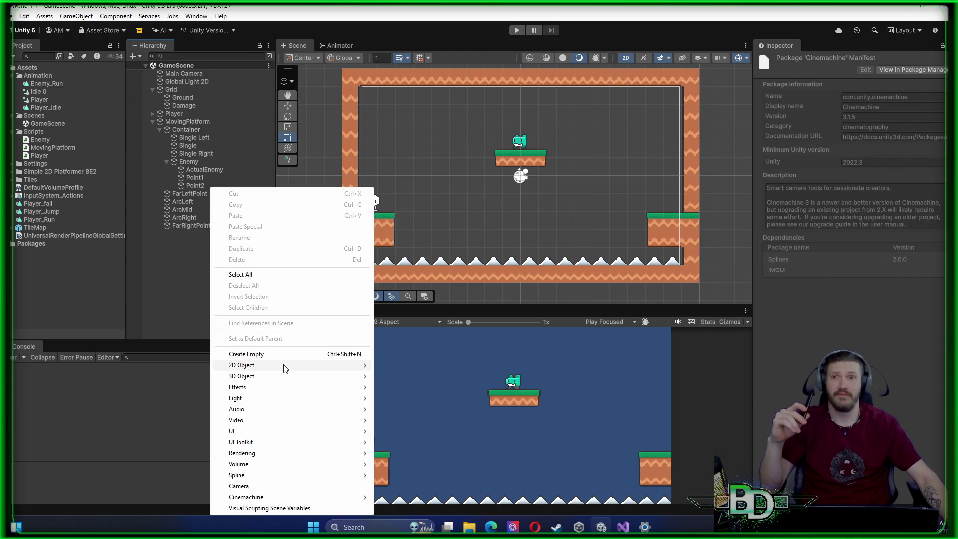
{"action": "mouse_move", "coordinate": [283, 368]}
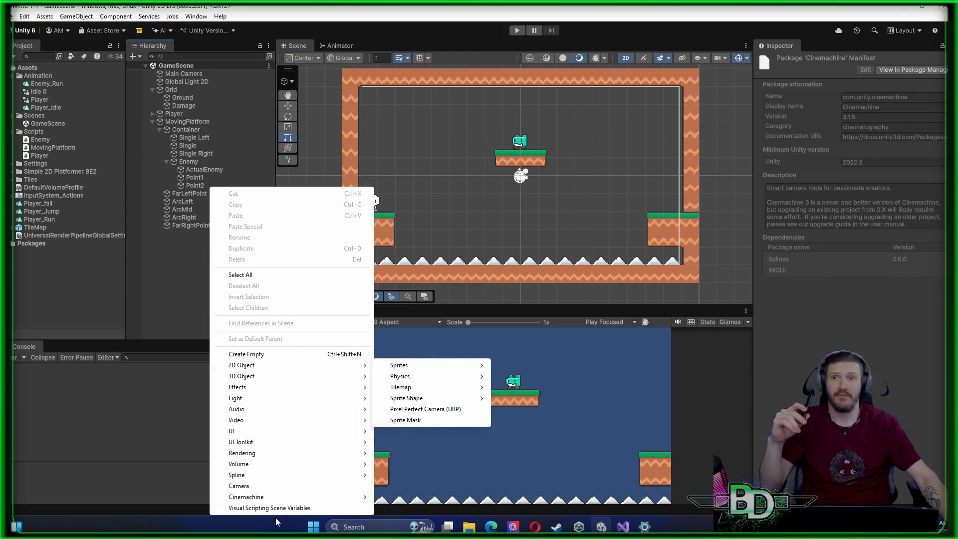
{"action": "mouse_move", "coordinate": [291, 497]}
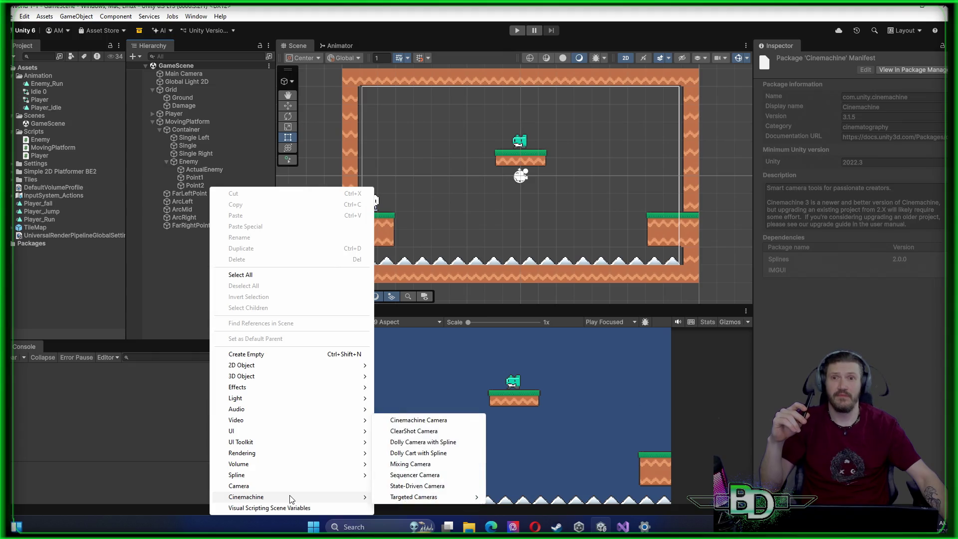
{"action": "left_click", "coordinate": [417, 420]}
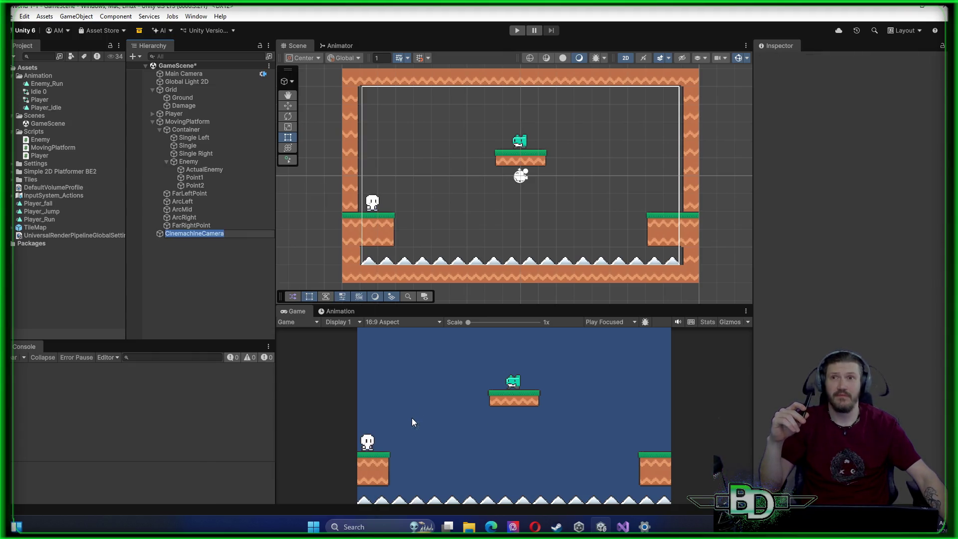
{"action": "left_click", "coordinate": [195, 287]}
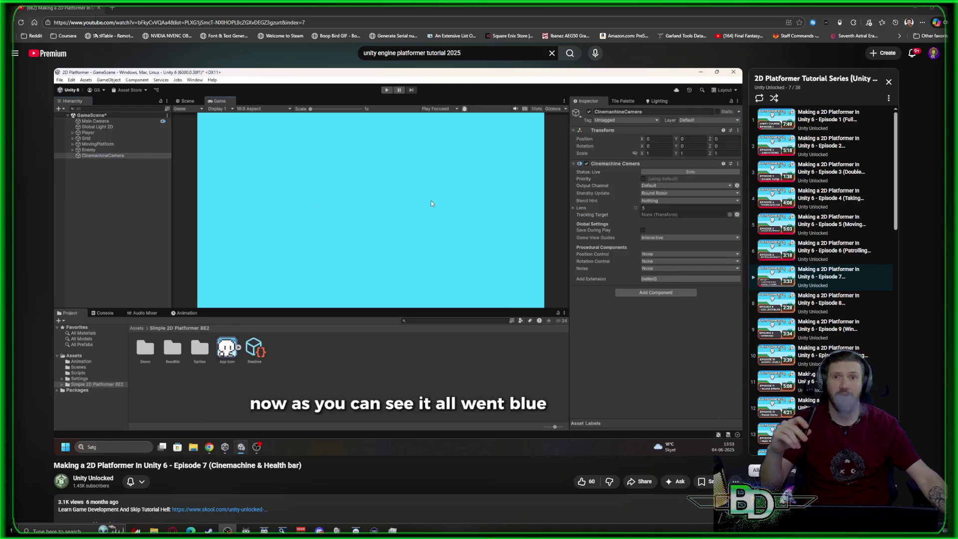
Pause and resume the tutorial while following the camera's Z position -10 step
{"action": "left_click", "coordinate": [344, 261]}
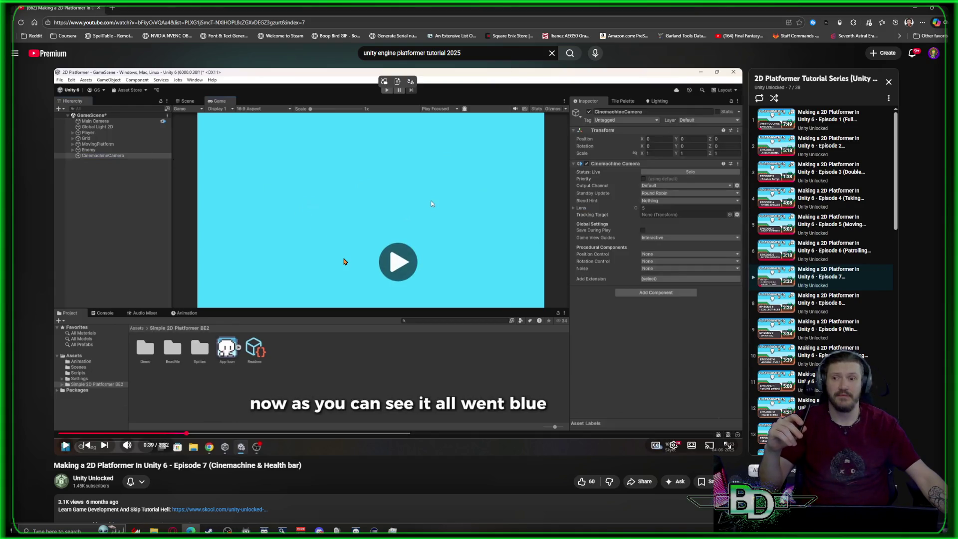
{"action": "left_click", "coordinate": [346, 256]}
{"action": "left_click", "coordinate": [346, 256]}
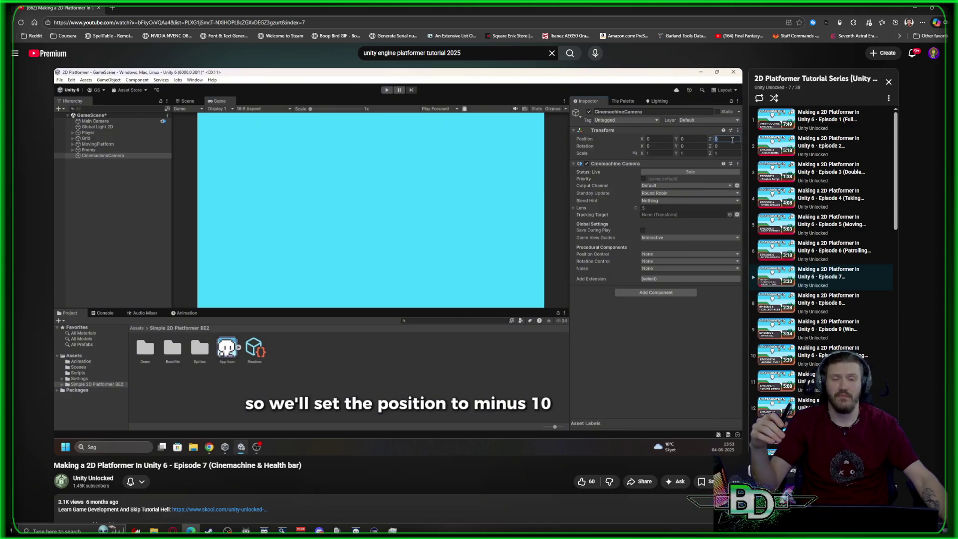
{"action": "left_click", "coordinate": [730, 224]}
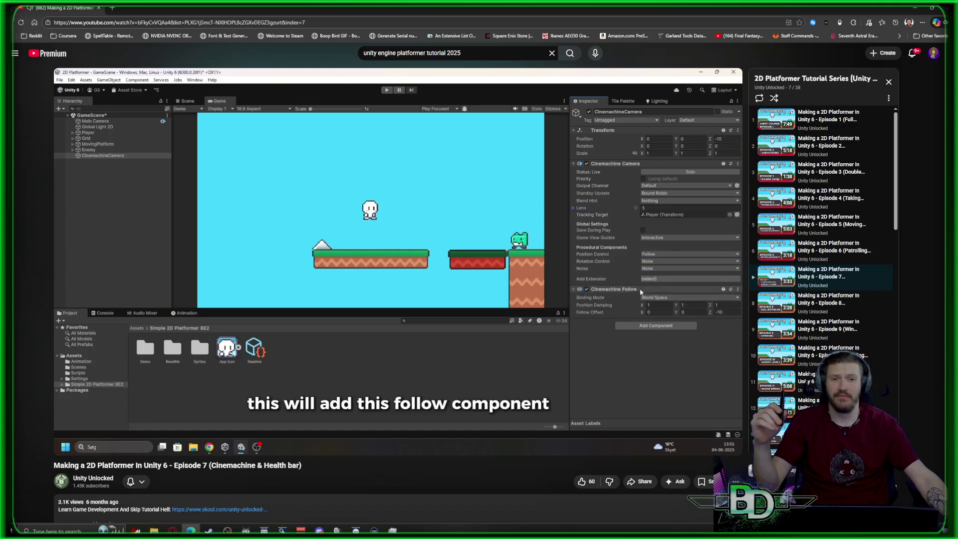
Resume the tutorial to watch the camera follow the player during the play test
{"action": "mouse_move", "coordinate": [593, 392]}
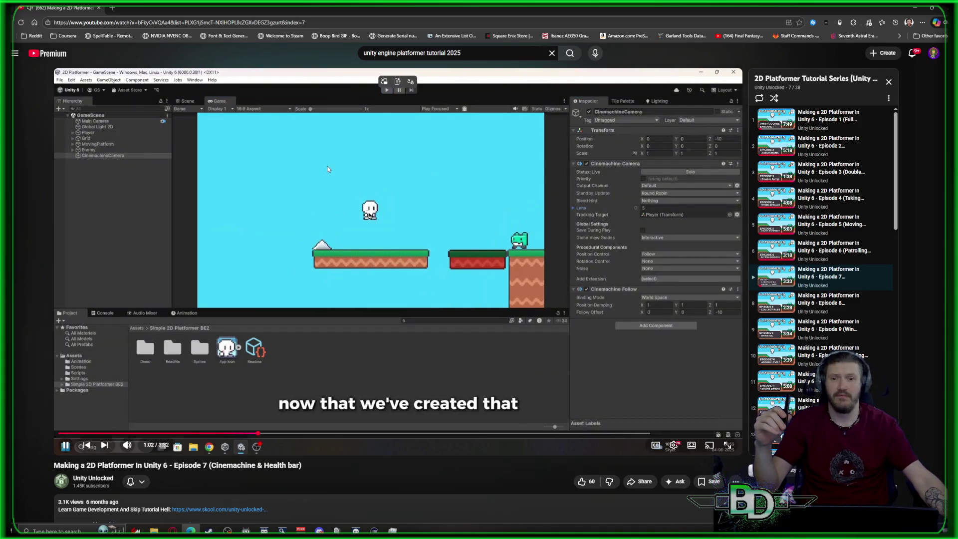
{"action": "left_click", "coordinate": [327, 168]}
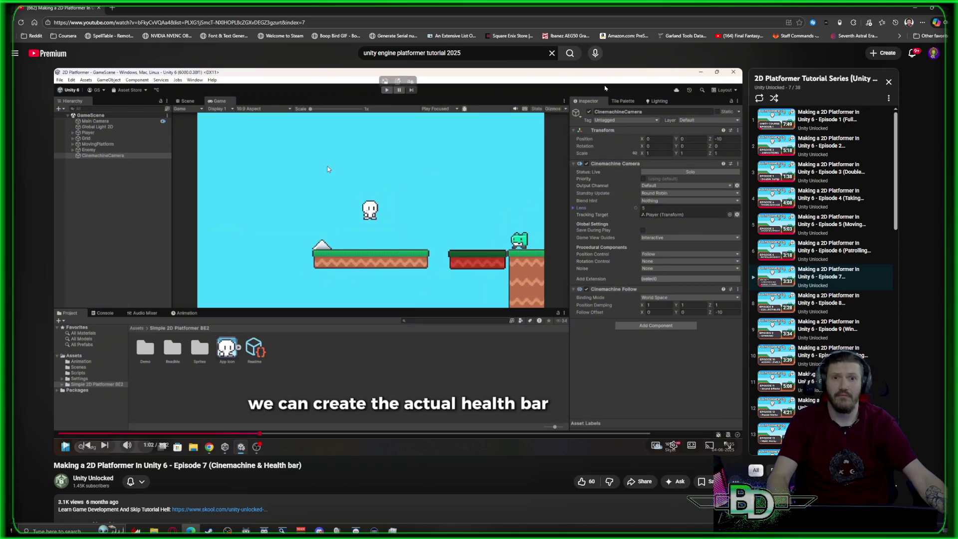
Let the tutorial play through the health bar section and pause at its closing remarks
{"action": "mouse_move", "coordinate": [327, 169]}
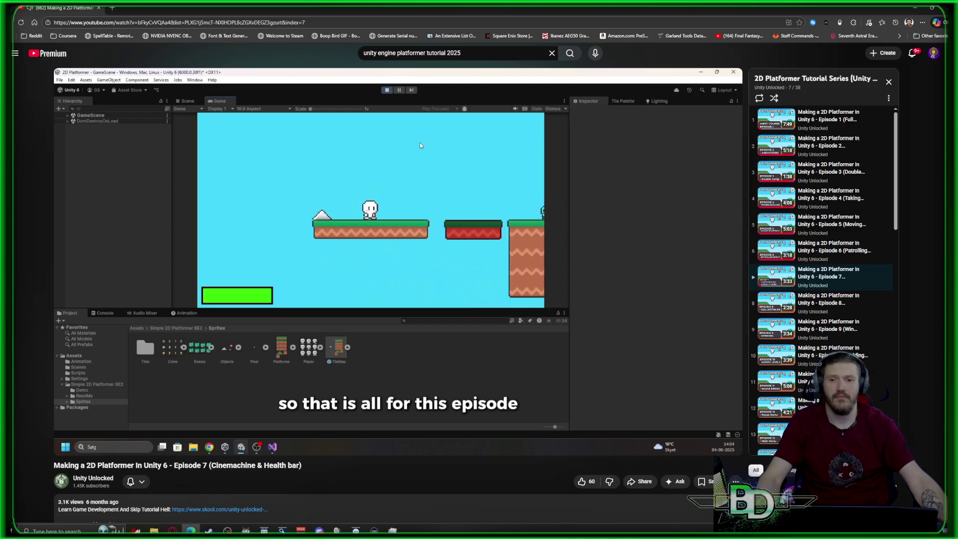
{"action": "left_click", "coordinate": [741, 368]}
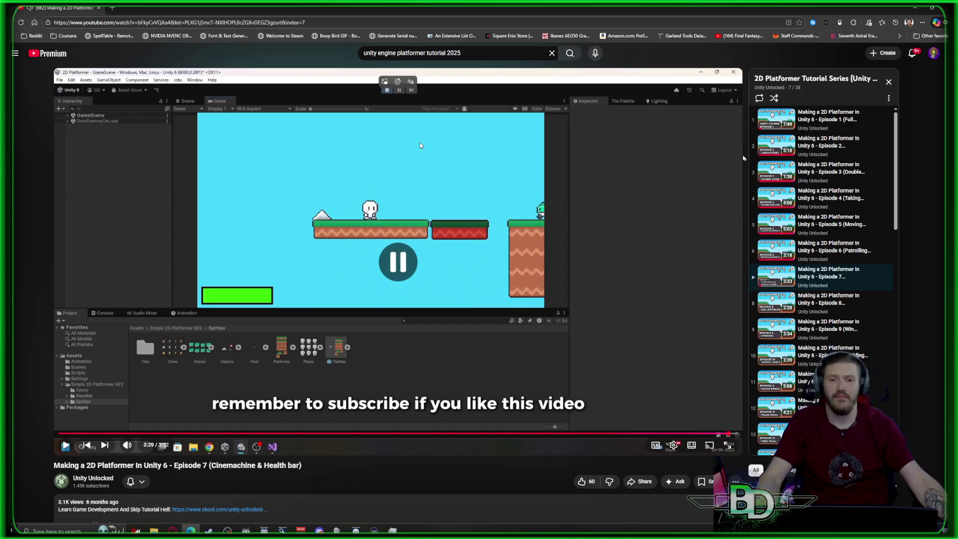
Rewind the tutorial to 0:47 and play from the camera setup section
{"action": "left_click", "coordinate": [624, 217]}
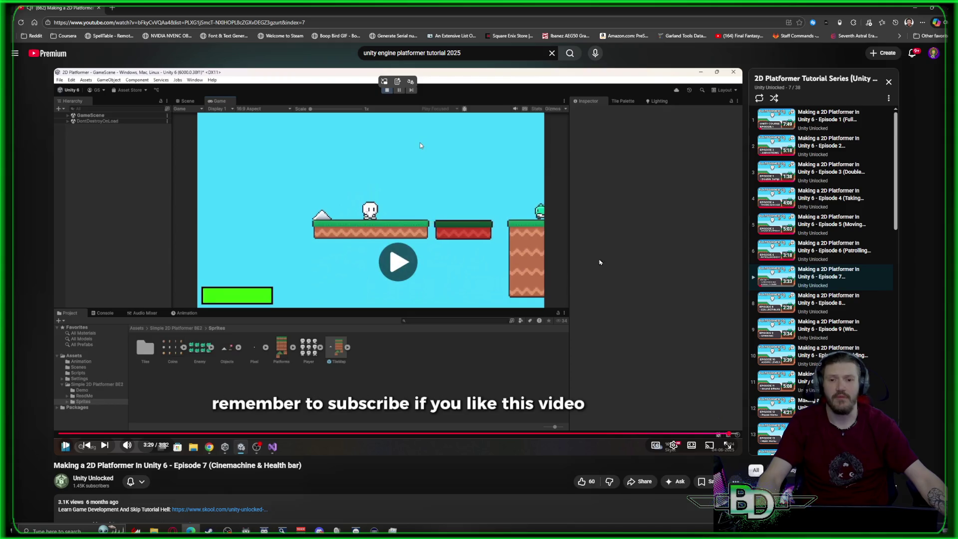
{"action": "left_click", "coordinate": [412, 259]}
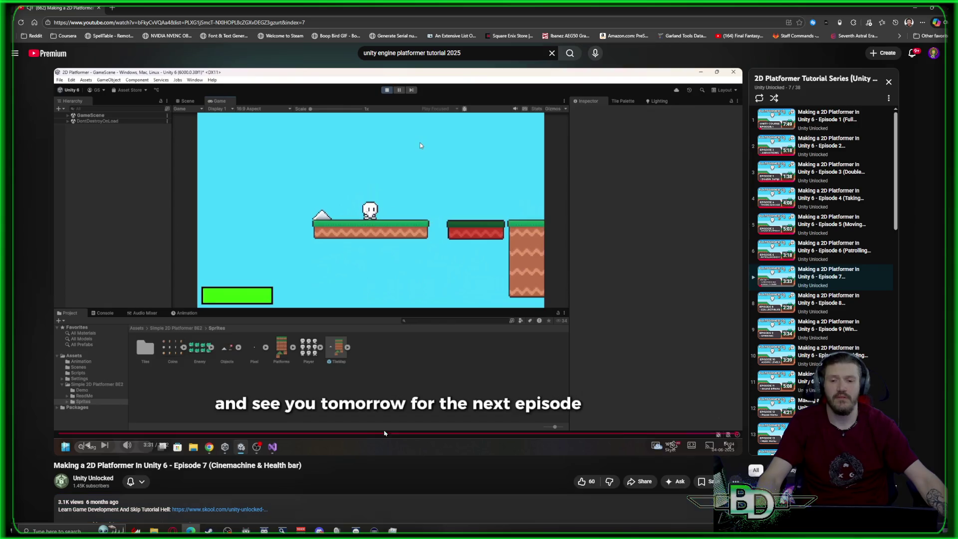
{"action": "left_click", "coordinate": [311, 439]}
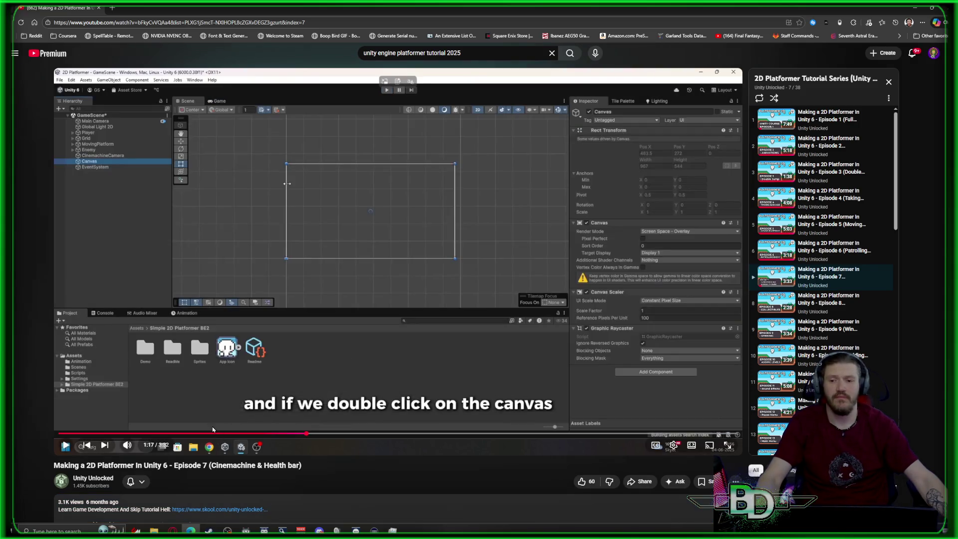
{"action": "left_click", "coordinate": [210, 434]}
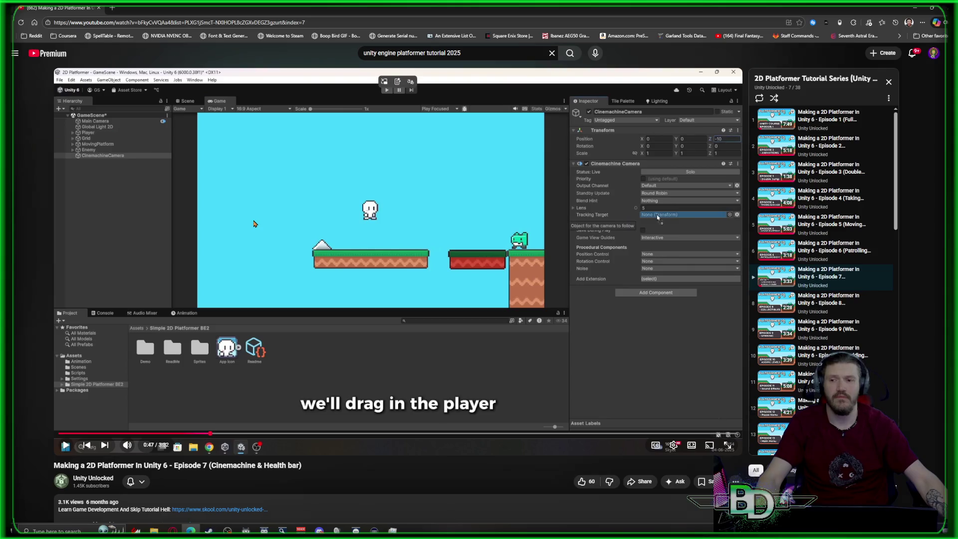
{"action": "left_click", "coordinate": [270, 224]}
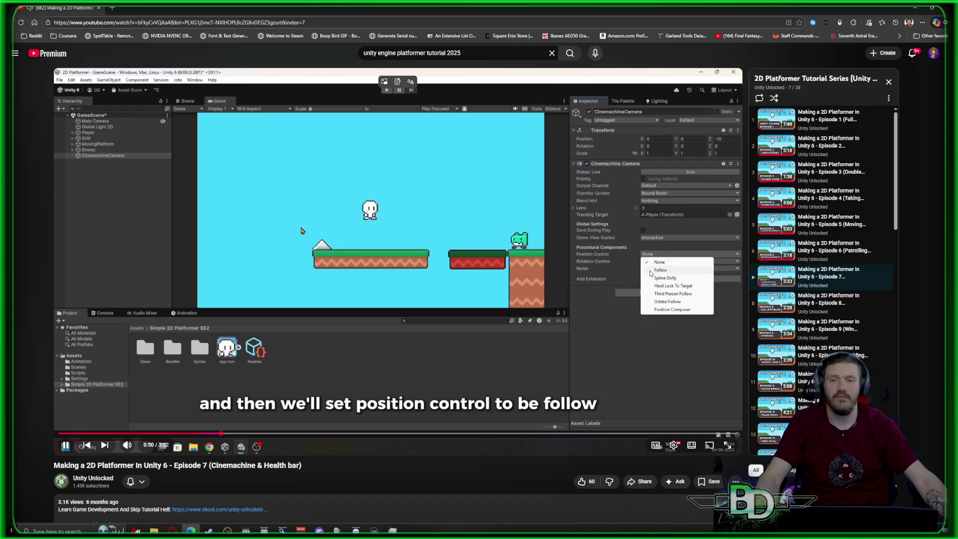
Skip the tutorial ahead ten seconds and pause it at the canvas creation step
{"action": "key", "text": "space"}
{"action": "key", "text": "l"}
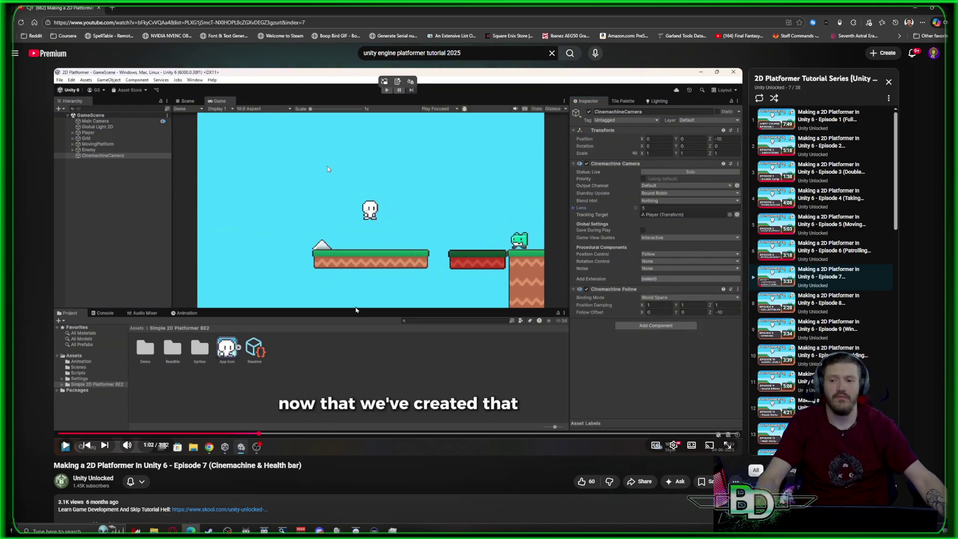
{"action": "left_click", "coordinate": [356, 309]}
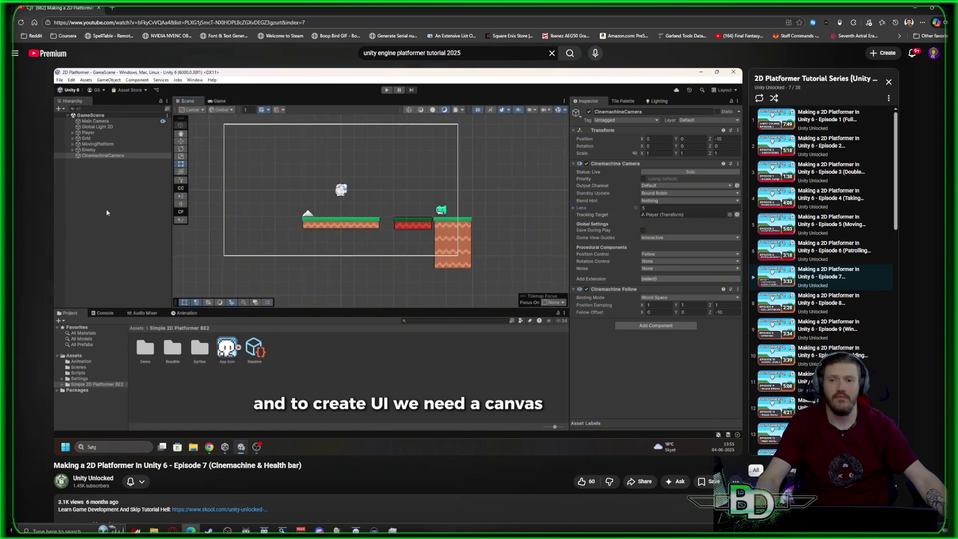
{"action": "left_click", "coordinate": [353, 312]}
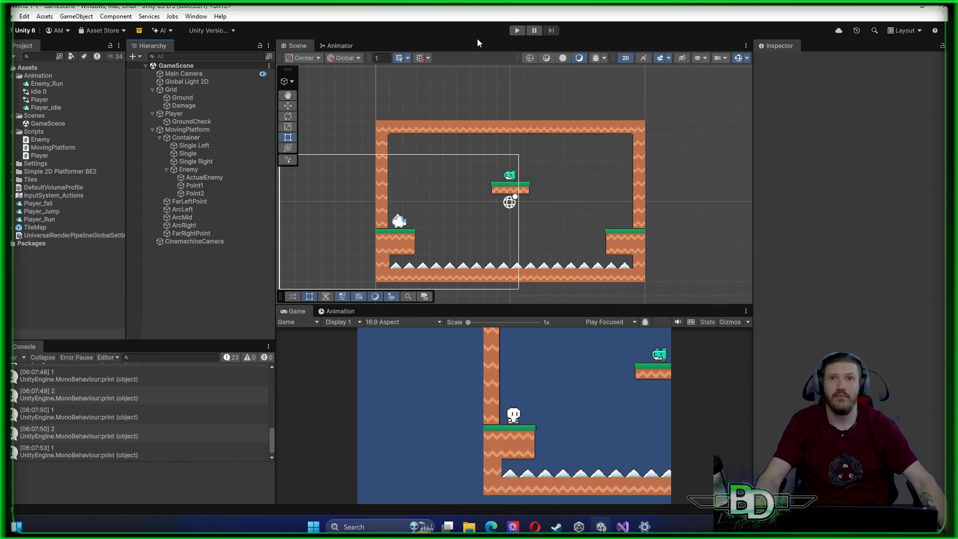
Add a UI Canvas with an EventSystem to the GameScene, then select and frame it
{"action": "right_click", "coordinate": [208, 286]}
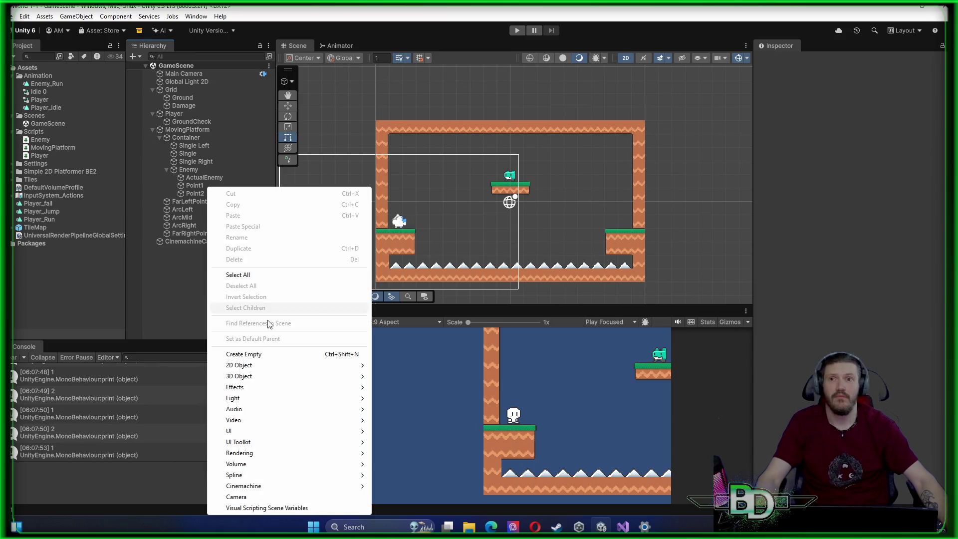
{"action": "mouse_move", "coordinate": [270, 433]}
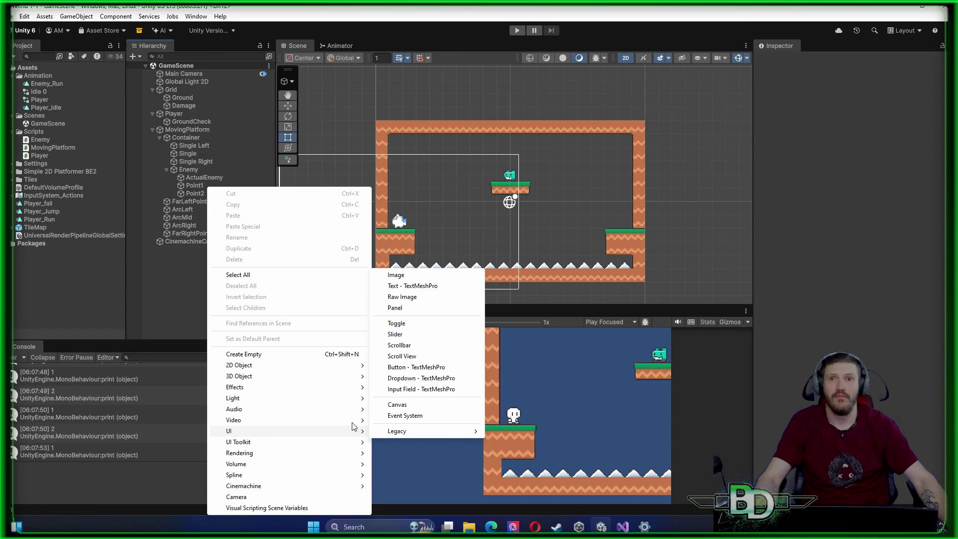
{"action": "left_click", "coordinate": [397, 404]}
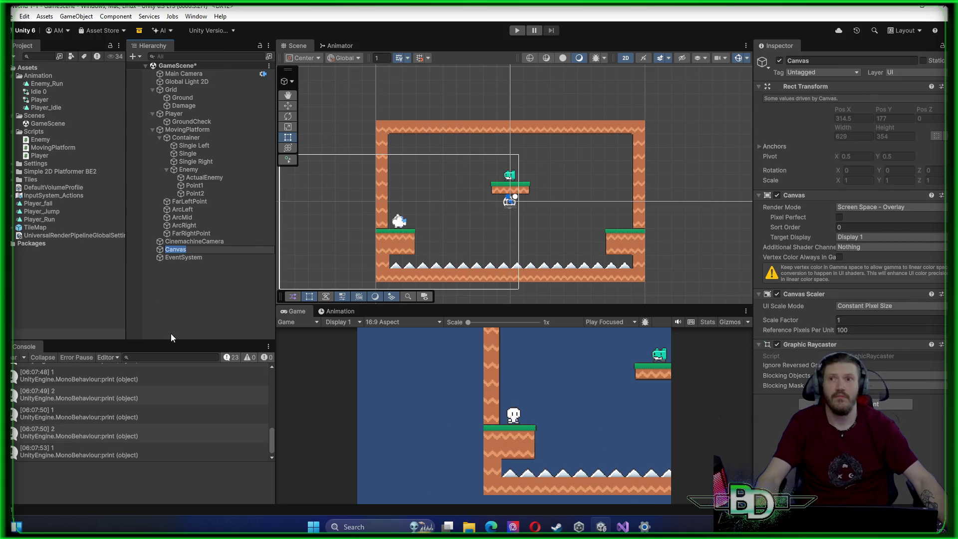
{"action": "left_click", "coordinate": [197, 317]}
{"action": "left_click", "coordinate": [177, 251]}
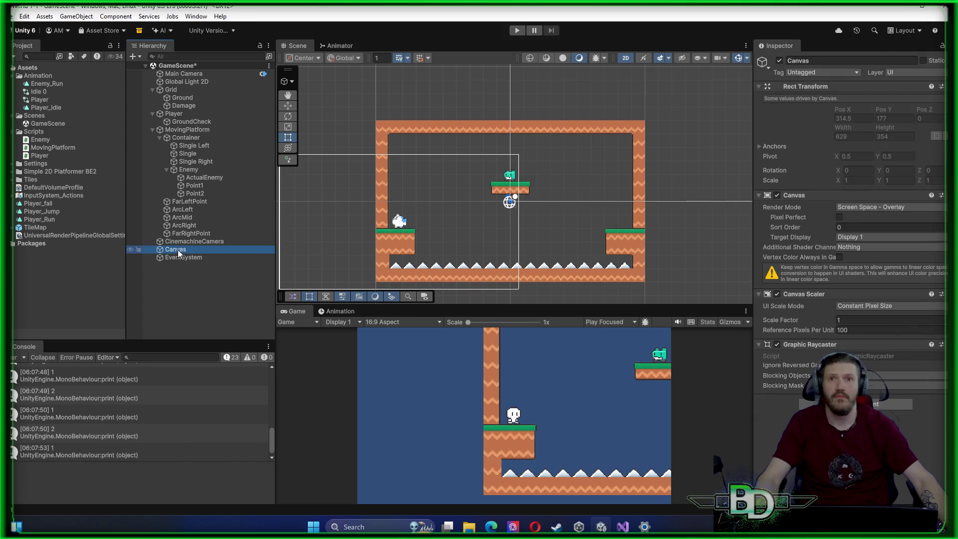
{"action": "double_click", "coordinate": [178, 250]}
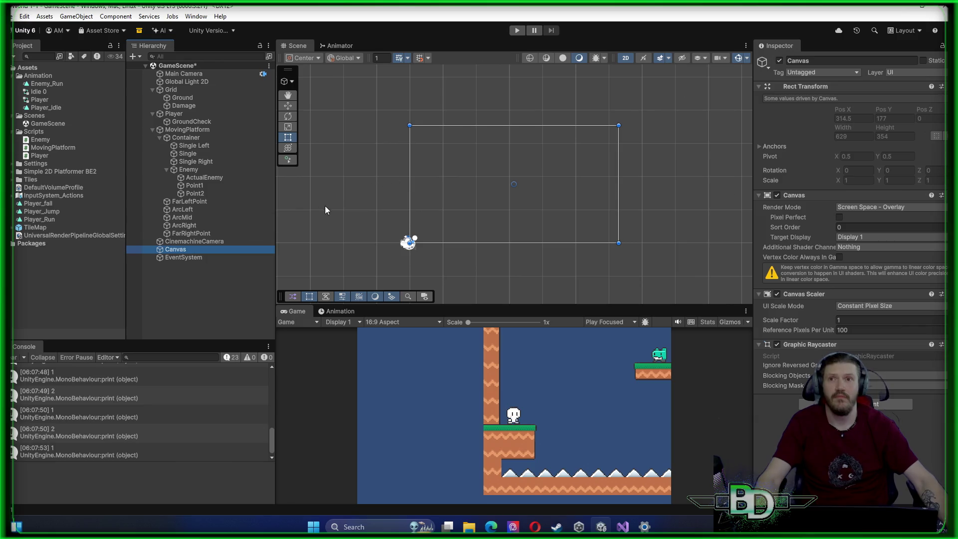
Bring up the Canvas's context menu for adding a child object inside it
{"action": "right_click", "coordinate": [221, 250]}
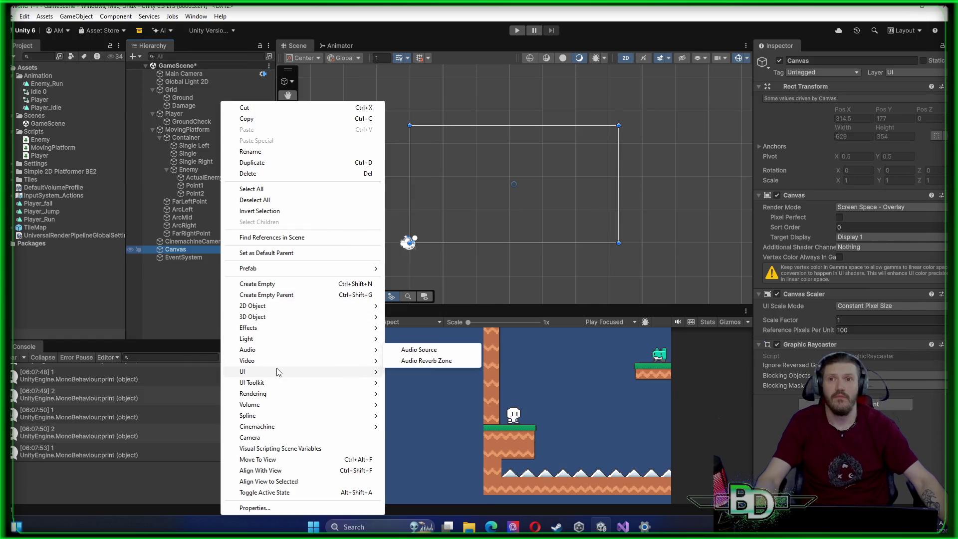
{"action": "mouse_move", "coordinate": [277, 371]}
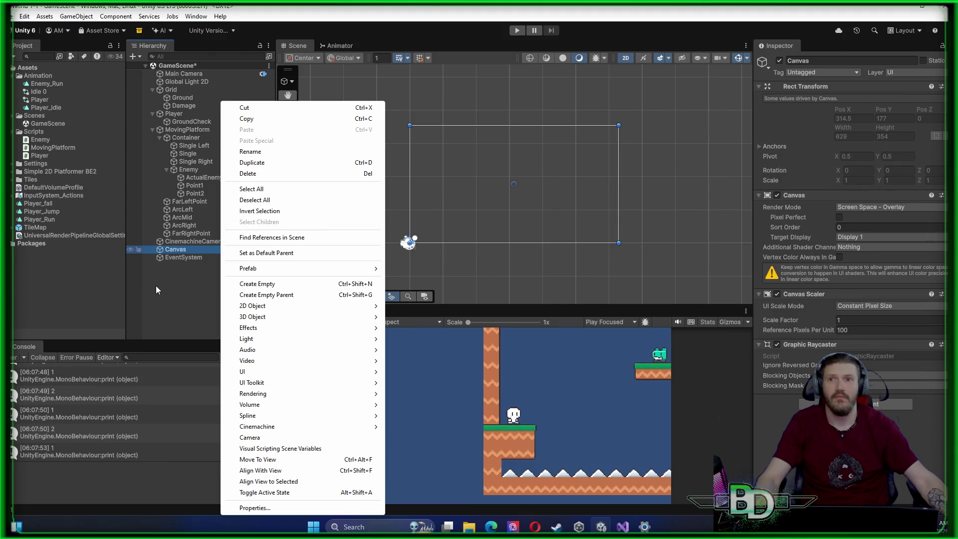
Create an empty child object under the Canvas named HealthBar
{"action": "left_click", "coordinate": [247, 281]}
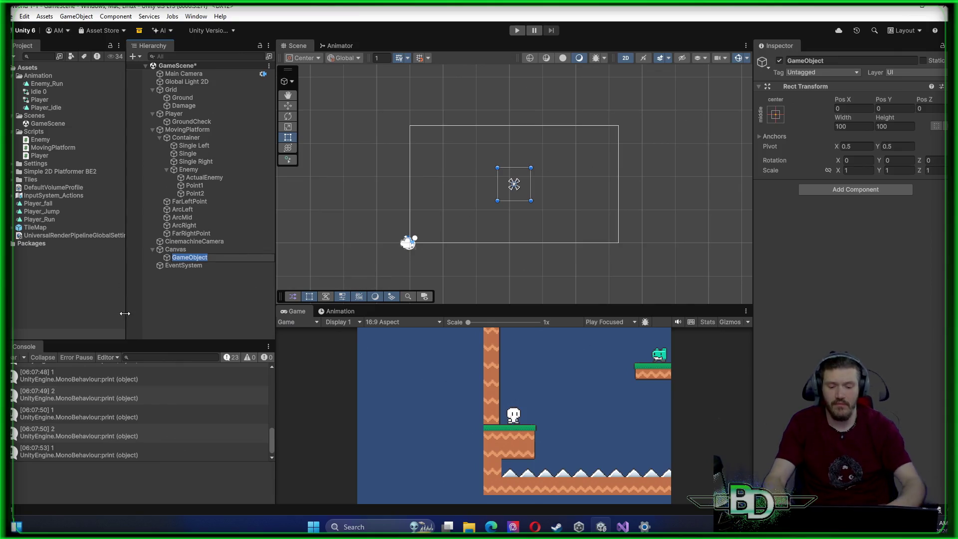
{"action": "type", "text": "Health"}
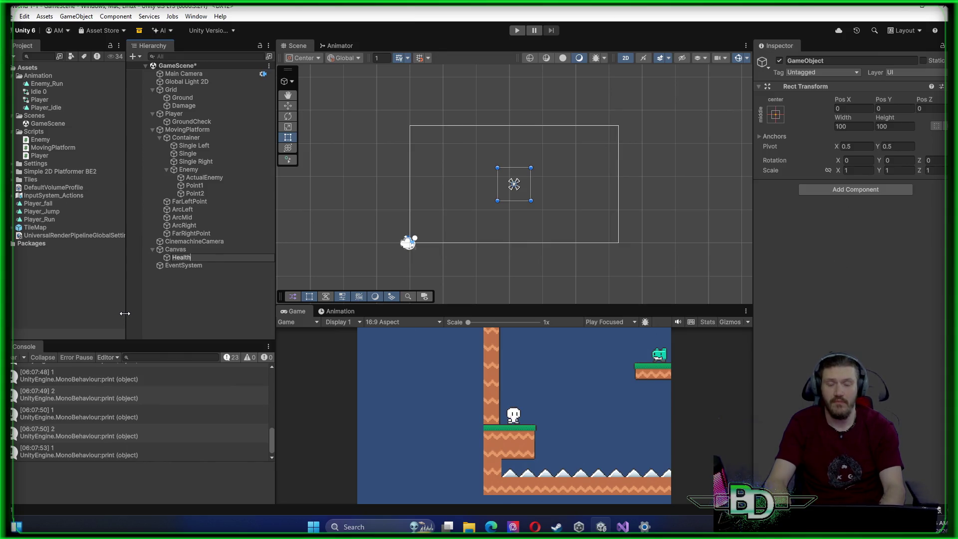
{"action": "type", "text": "Bar"}
{"action": "key", "text": "Return"}
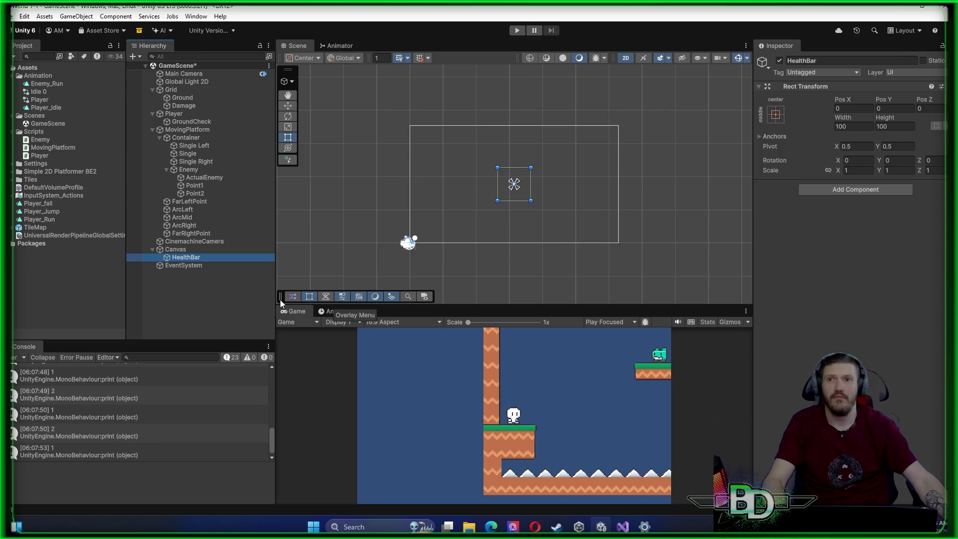
{"action": "right_click", "coordinate": [202, 259]}
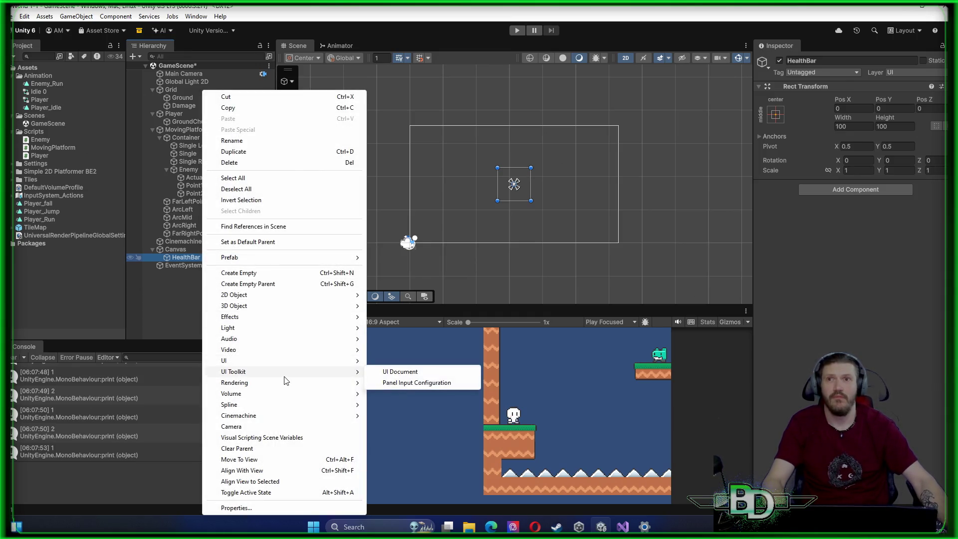
Add a UI Image as a child of HealthBar and rename it Background
{"action": "mouse_move", "coordinate": [242, 320]}
{"action": "mouse_move", "coordinate": [256, 297]}
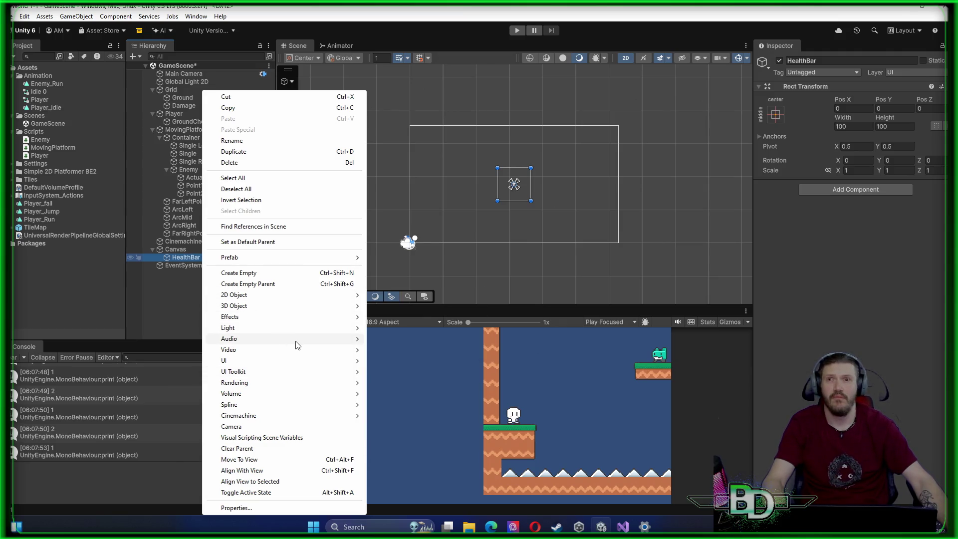
{"action": "mouse_move", "coordinate": [296, 355]}
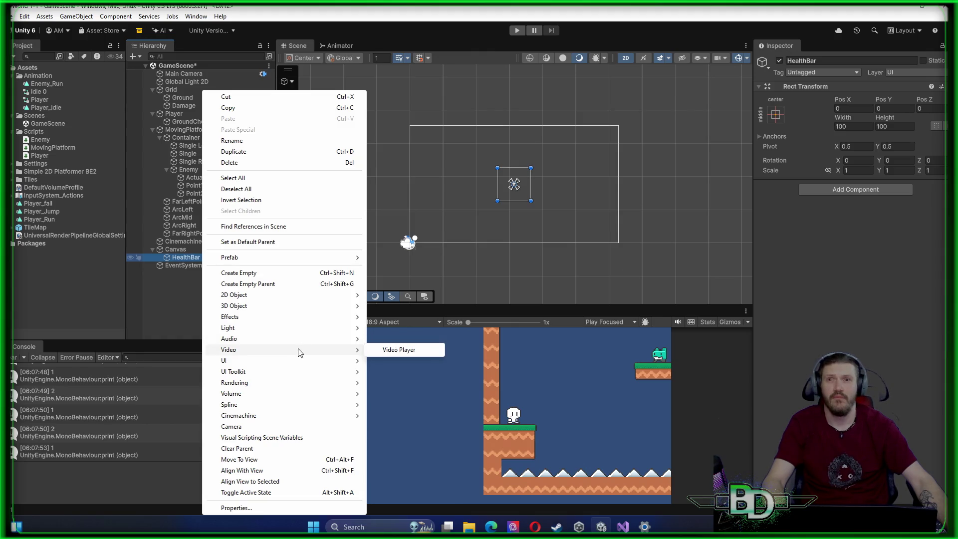
{"action": "mouse_move", "coordinate": [315, 324]}
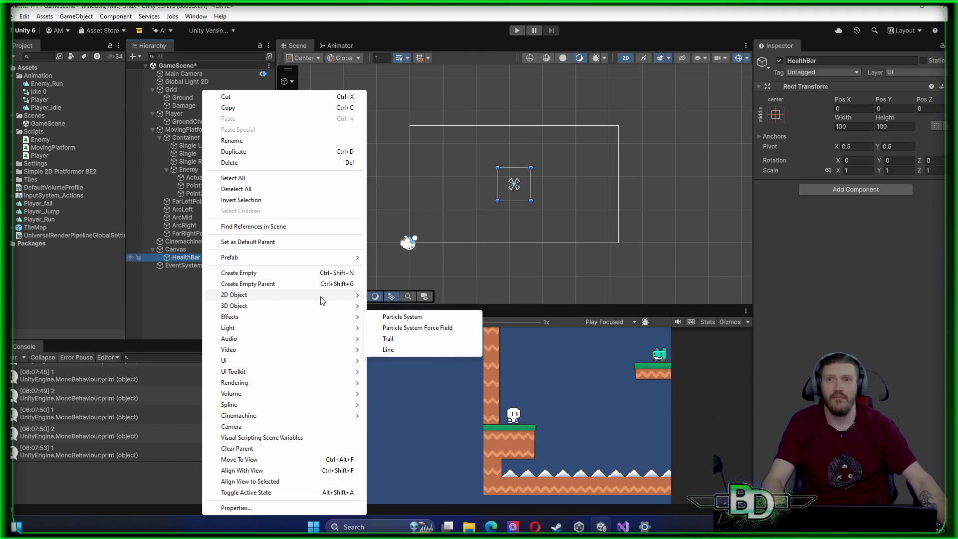
{"action": "mouse_move", "coordinate": [317, 299]}
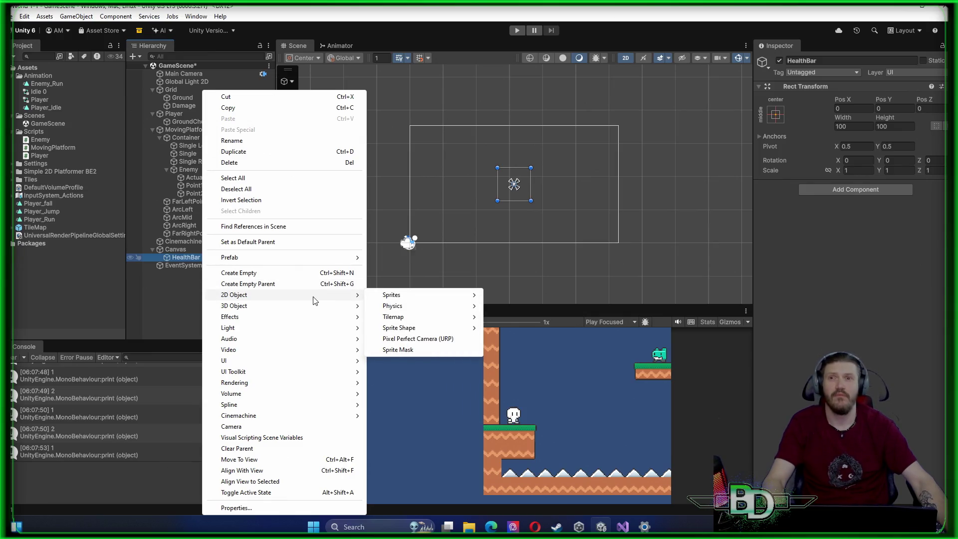
{"action": "mouse_move", "coordinate": [261, 362]}
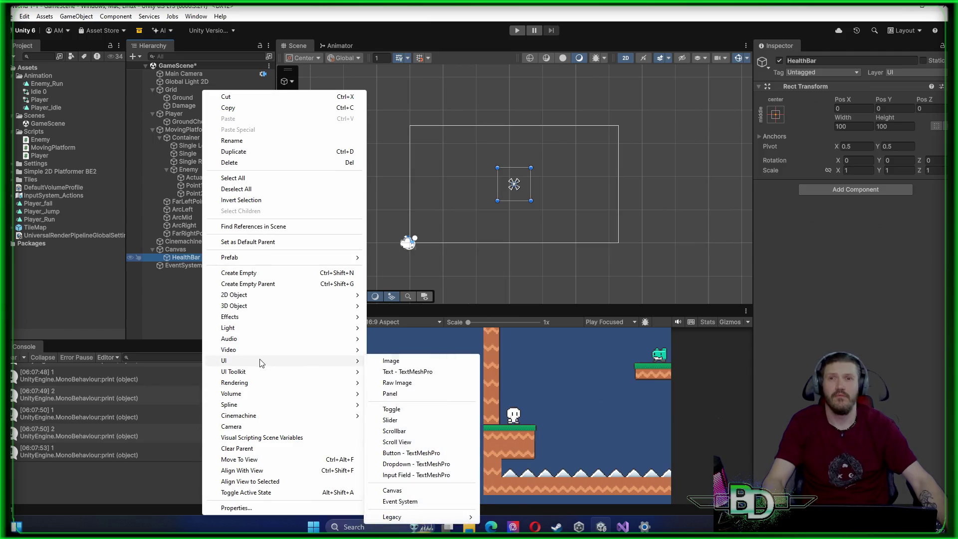
{"action": "left_click", "coordinate": [384, 362]}
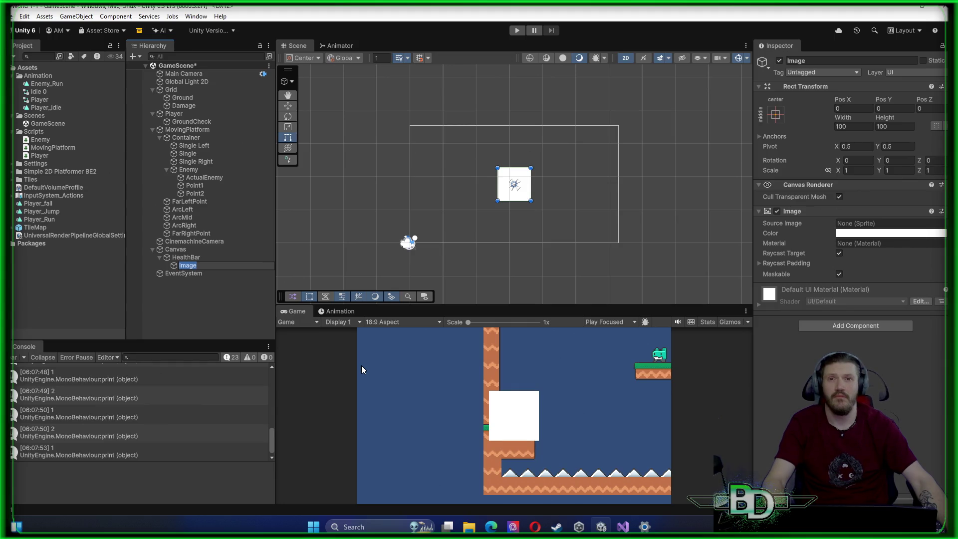
{"action": "type", "text": "Background"}
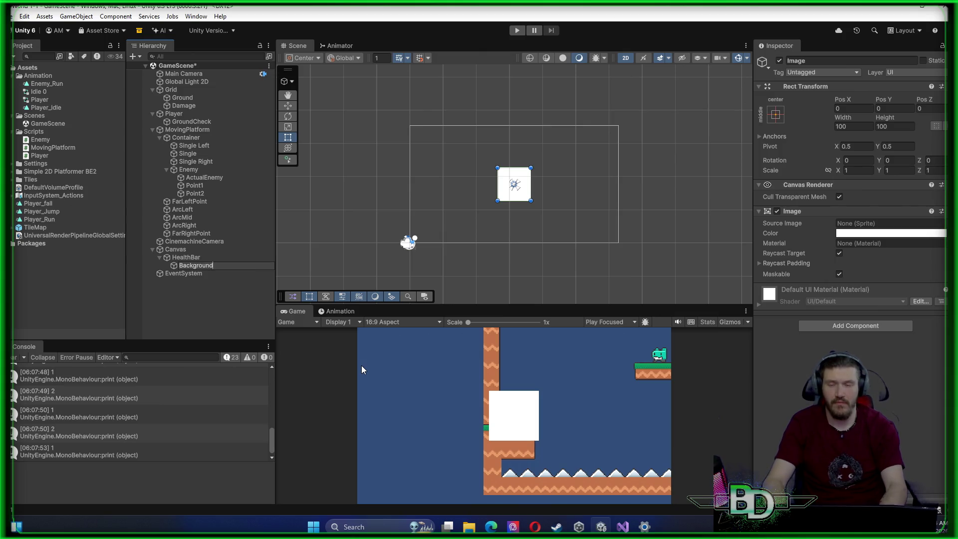
{"action": "key", "text": "Return"}
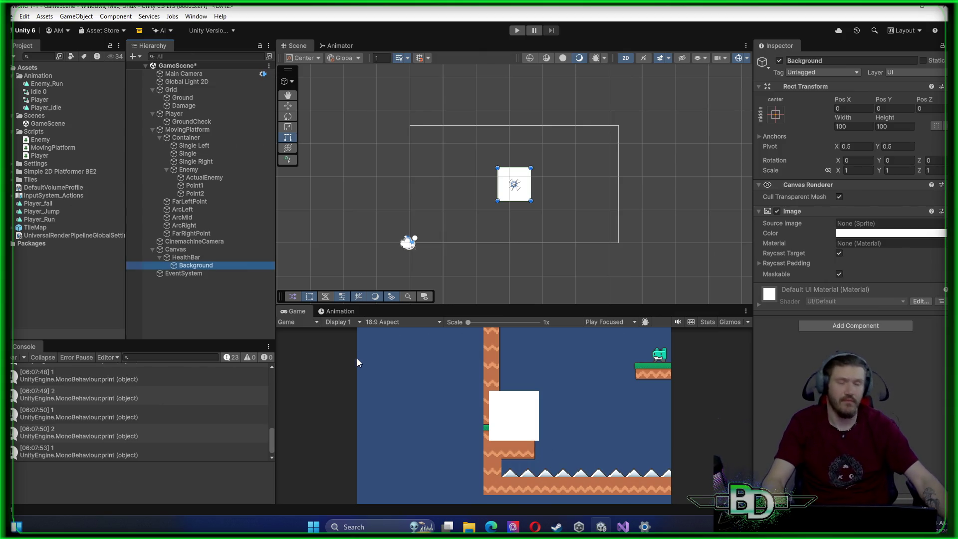
{"action": "right_click", "coordinate": [199, 266]}
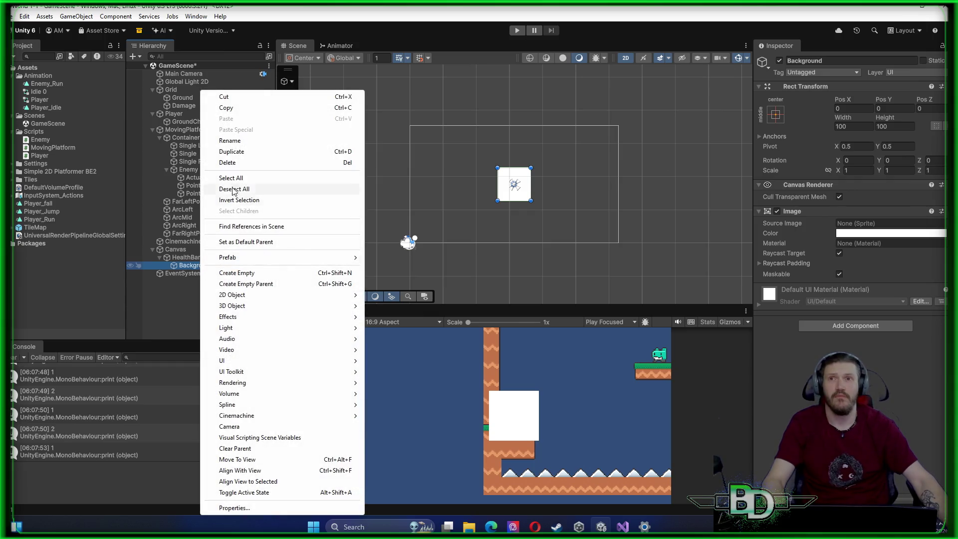
Duplicate the Background image and rename the copy Health
{"action": "left_click", "coordinate": [238, 153]}
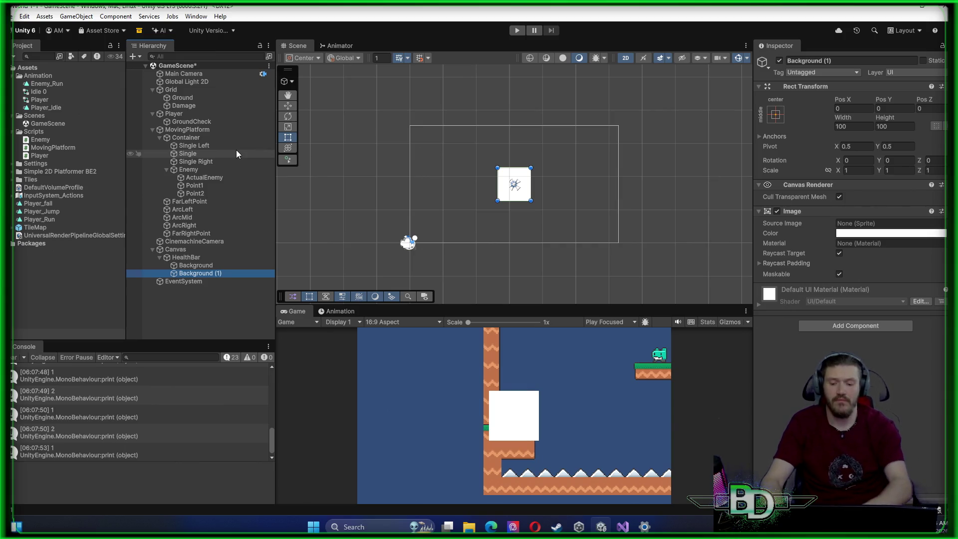
{"action": "left_click", "coordinate": [196, 275]}
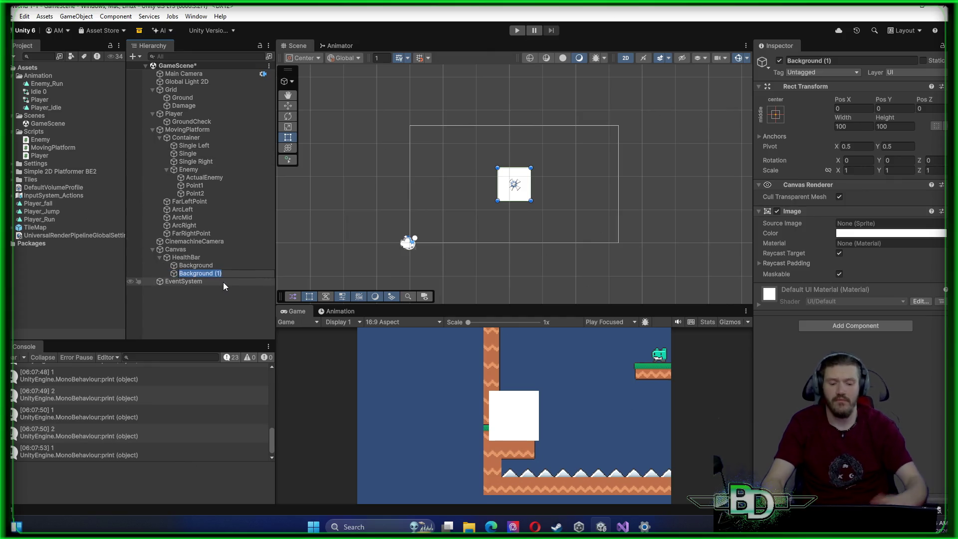
{"action": "type", "text": "Health"}
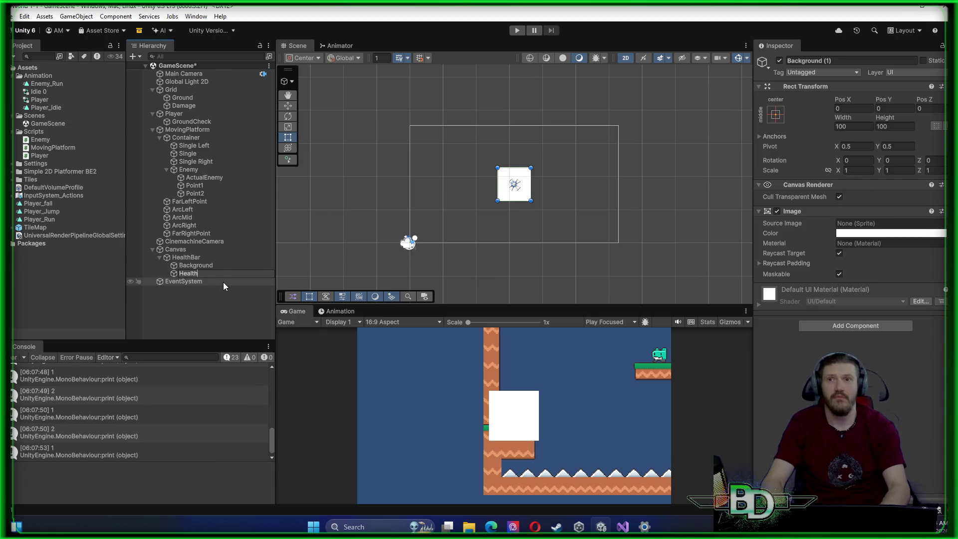
{"action": "key", "text": "Return"}
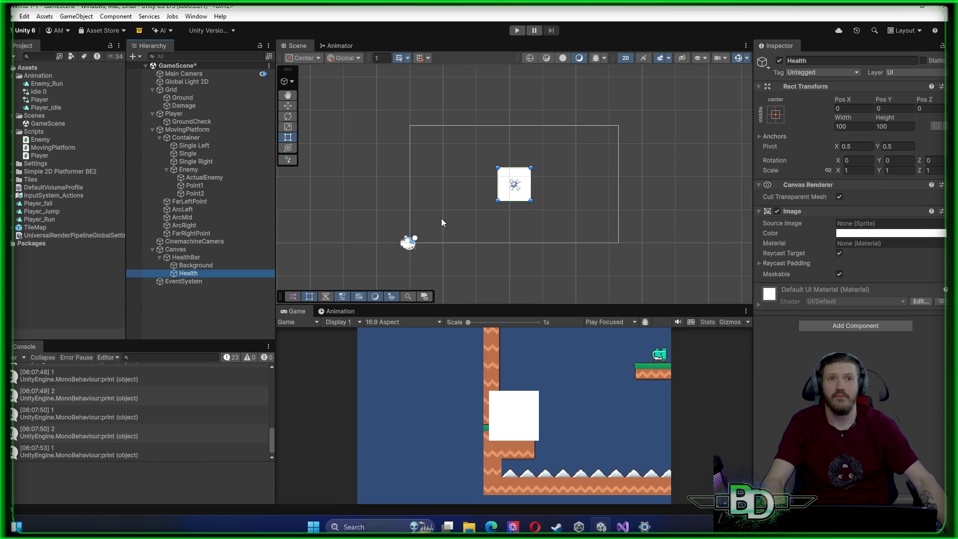
Scale the Background image to X 2, Y 0.5
{"action": "left_click", "coordinate": [238, 264]}
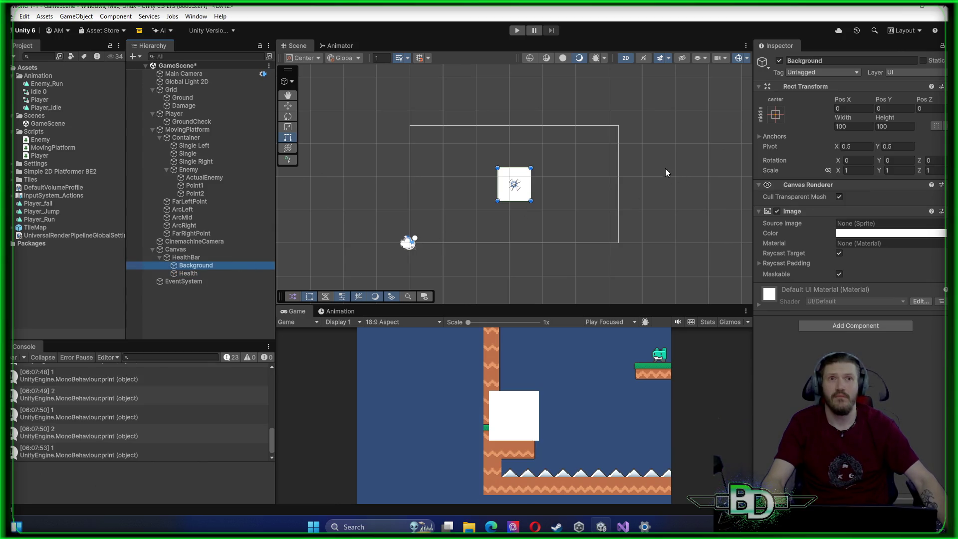
{"action": "left_click", "coordinate": [859, 171]}
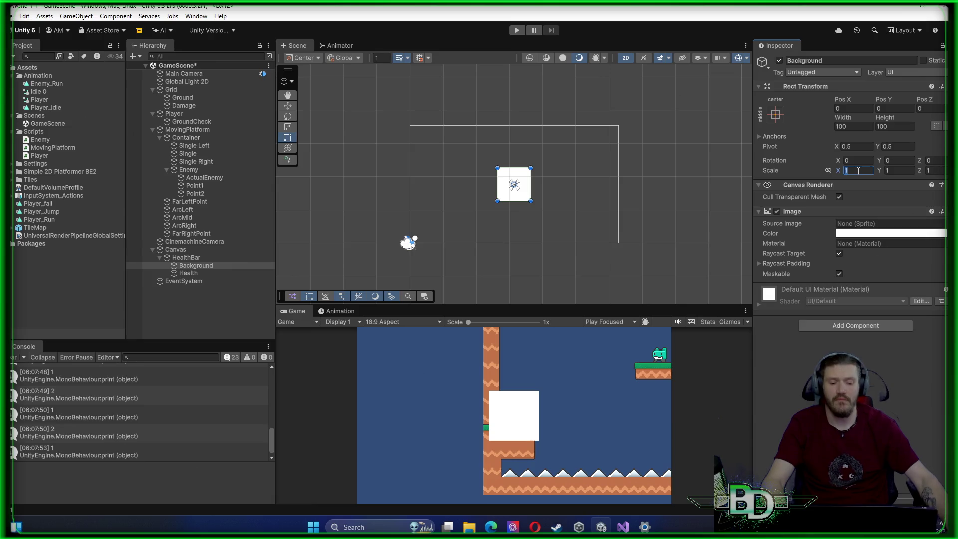
{"action": "type", "text": ".05"}
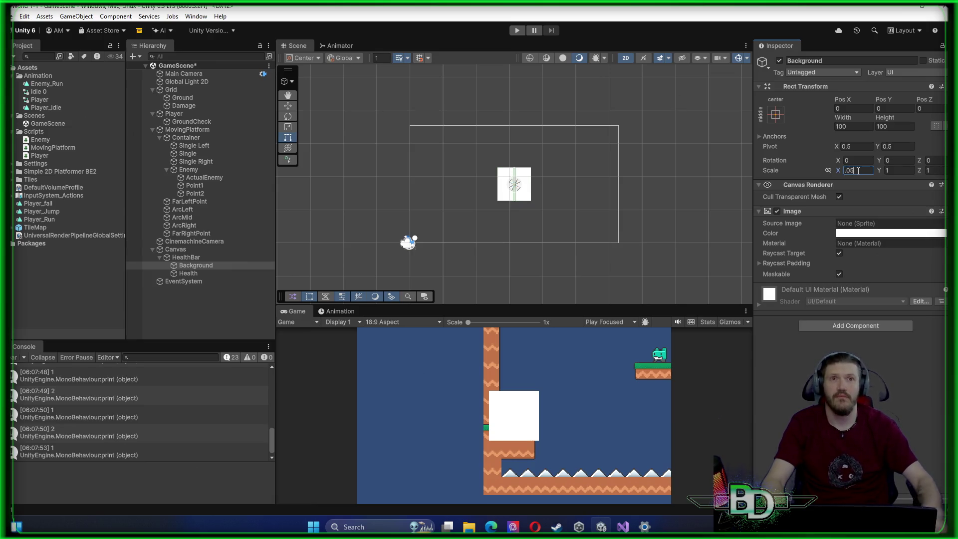
{"action": "key", "text": "BackSpace"}
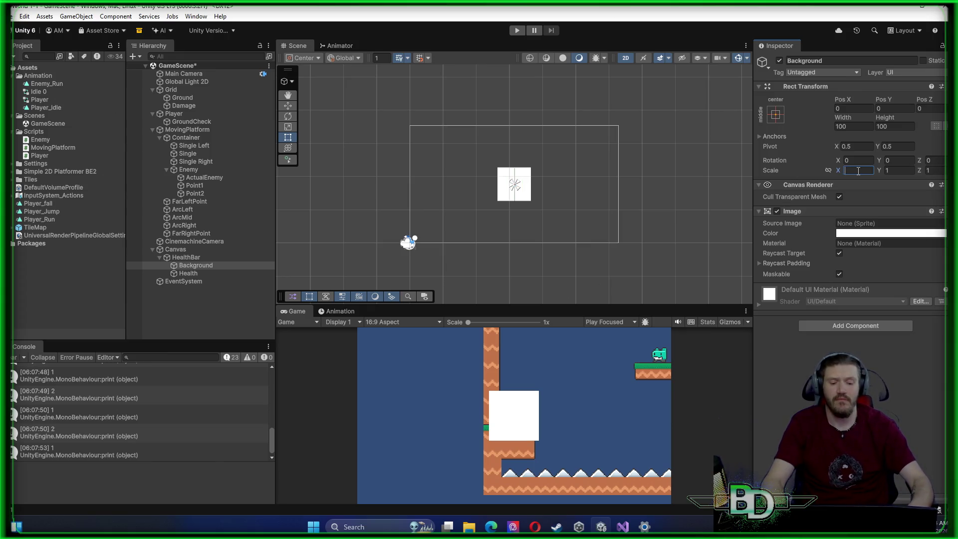
{"action": "type", "text": "2"}
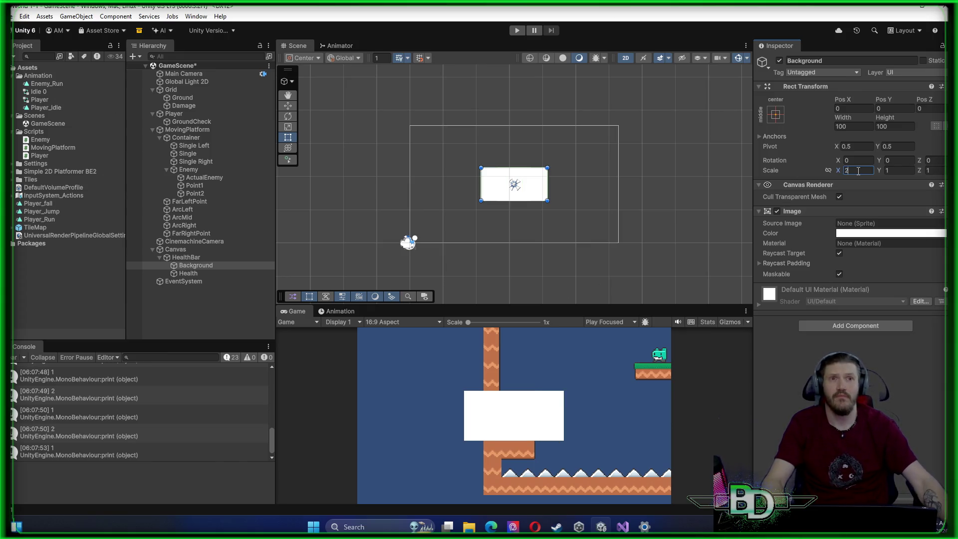
{"action": "left_click", "coordinate": [893, 171]}
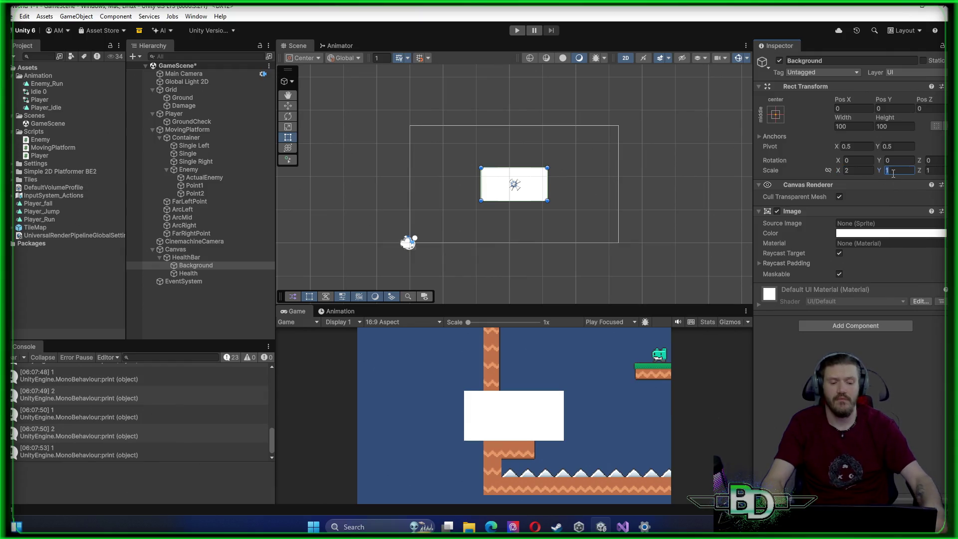
{"action": "type", "text": ".5"}
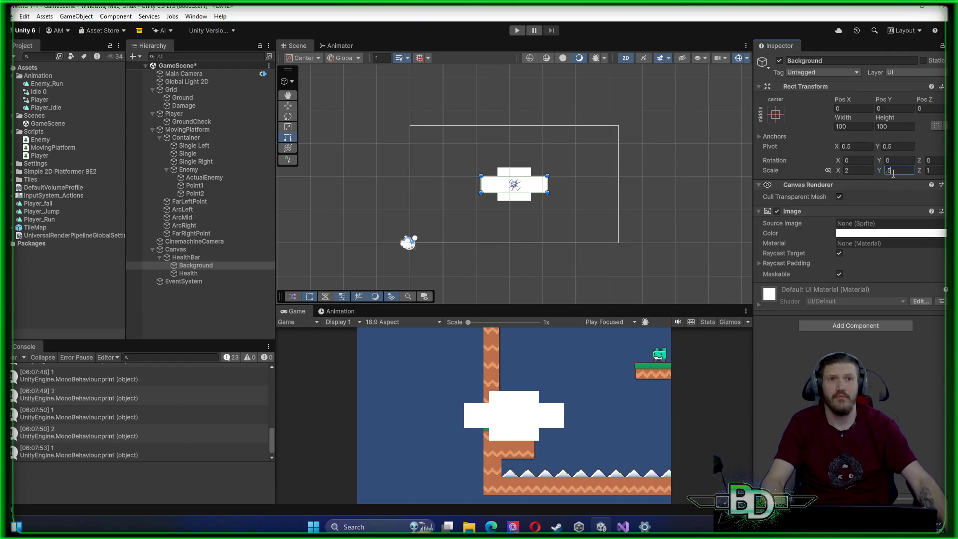
Set the Background image's colour to a vivid blue
{"action": "left_click", "coordinate": [879, 232]}
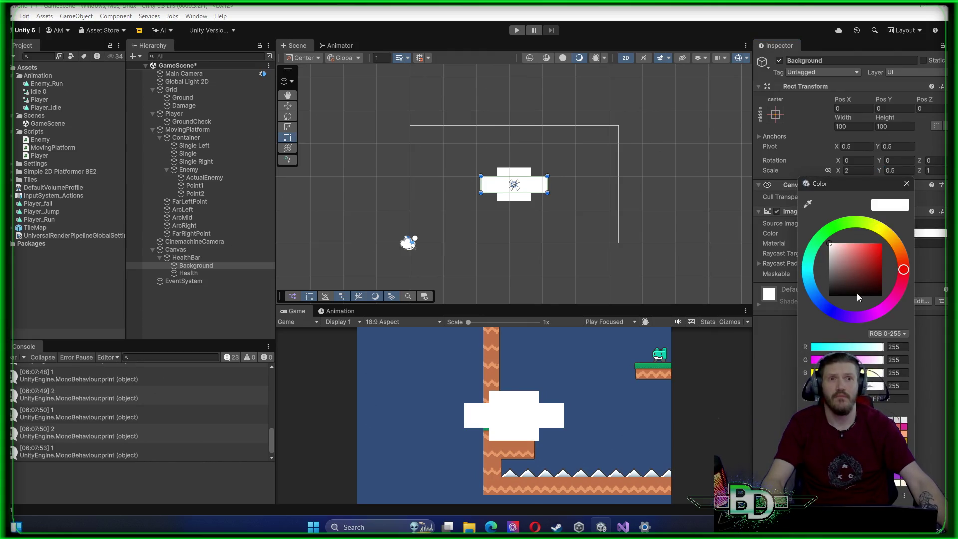
{"action": "left_click", "coordinate": [830, 312]}
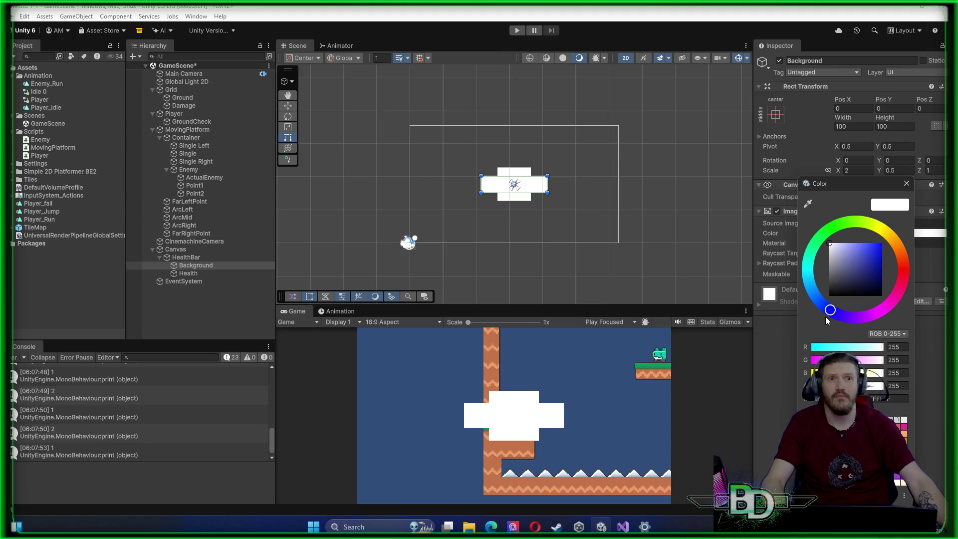
{"action": "left_click_drag", "start_coordinate": [866, 258], "coordinate": [900, 243]}
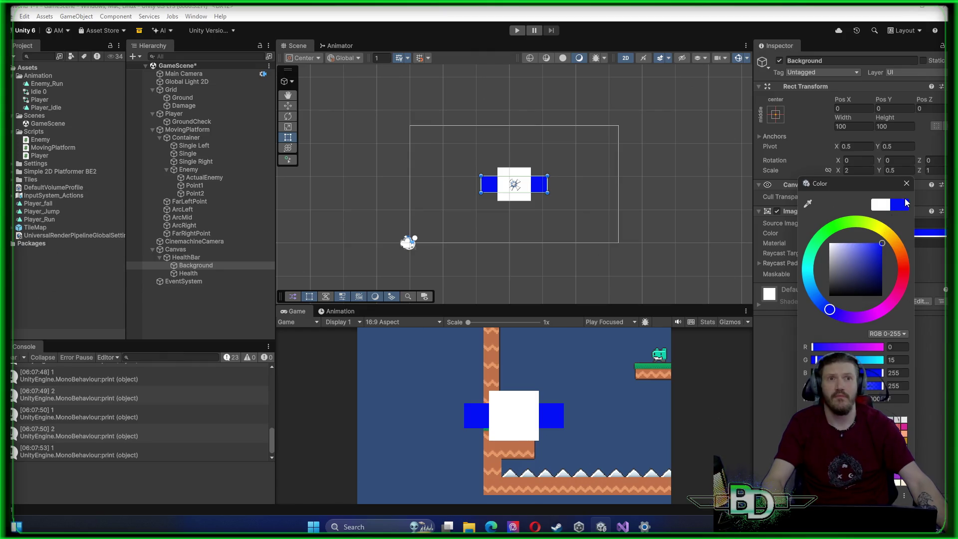
{"action": "left_click", "coordinate": [906, 184]}
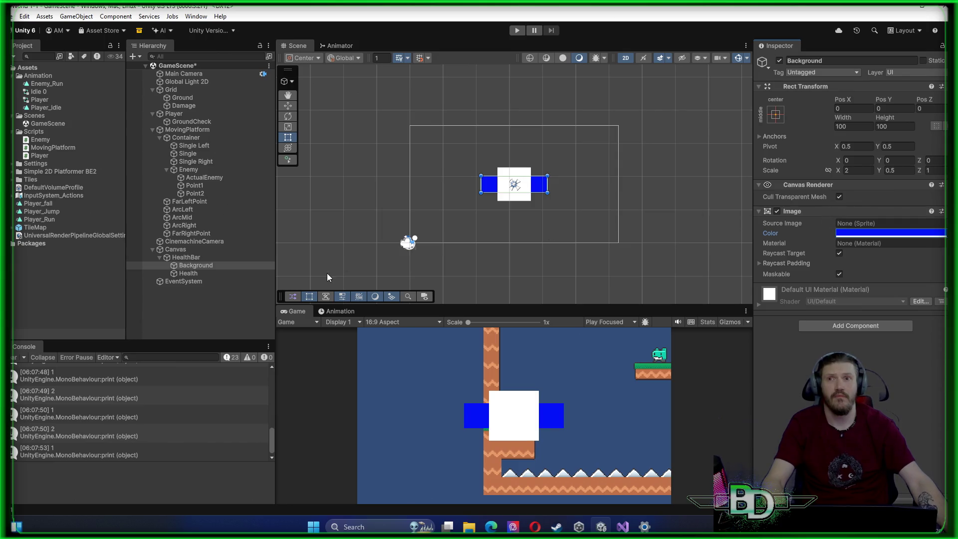
{"action": "left_click", "coordinate": [188, 273]}
Scale the Health image to X 1.9, Y 0.4 and make it pure red
{"action": "left_click", "coordinate": [850, 170]}
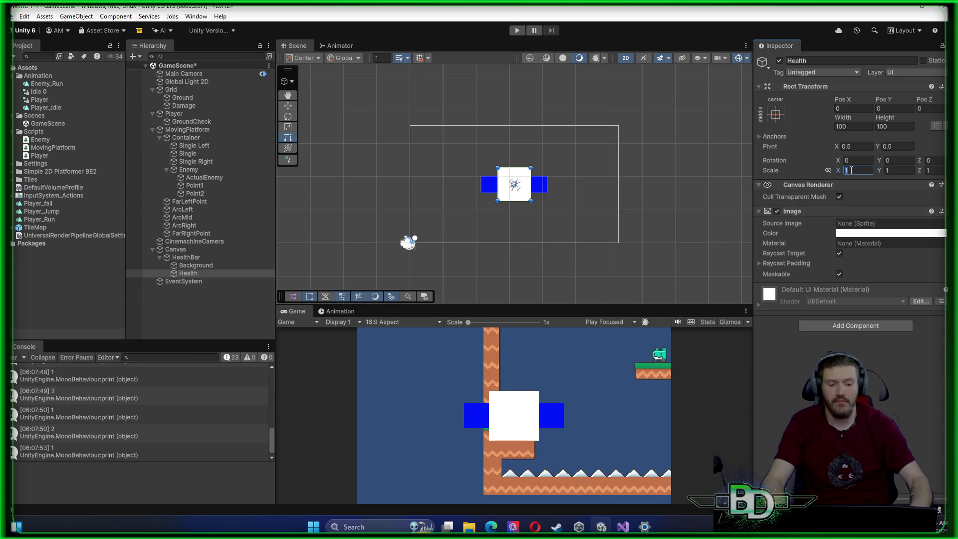
{"action": "type", "text": "1.9"}
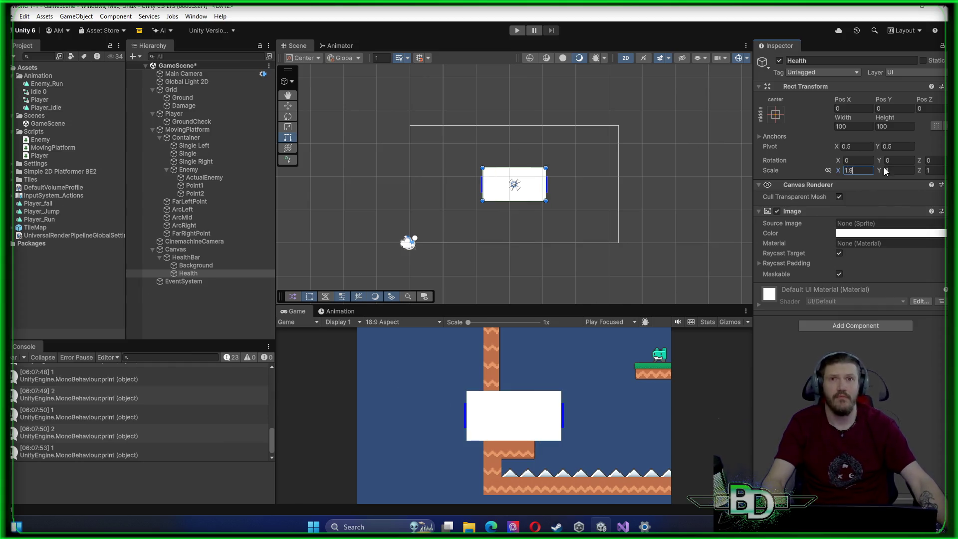
{"action": "left_click", "coordinate": [900, 170]}
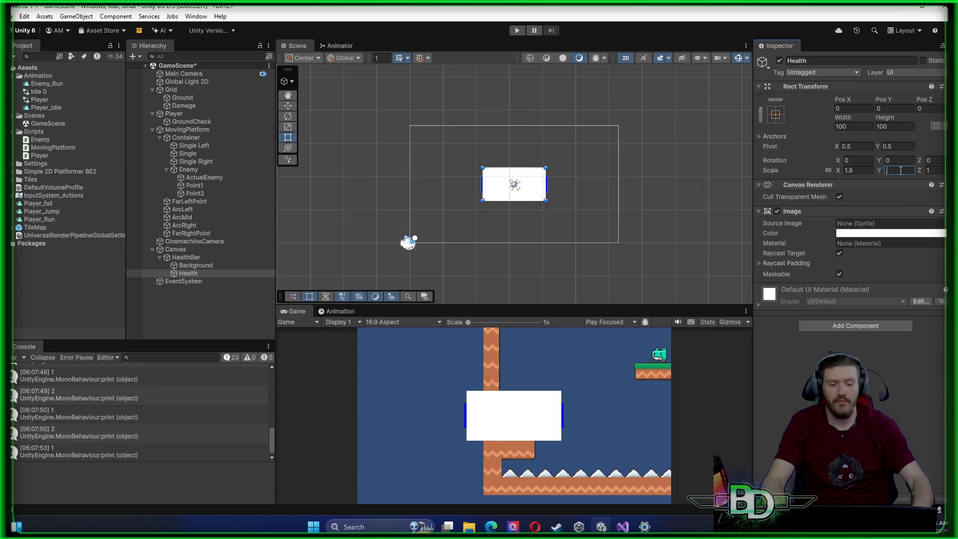
{"action": "type", "text": ".4"}
{"action": "left_click", "coordinate": [860, 233]}
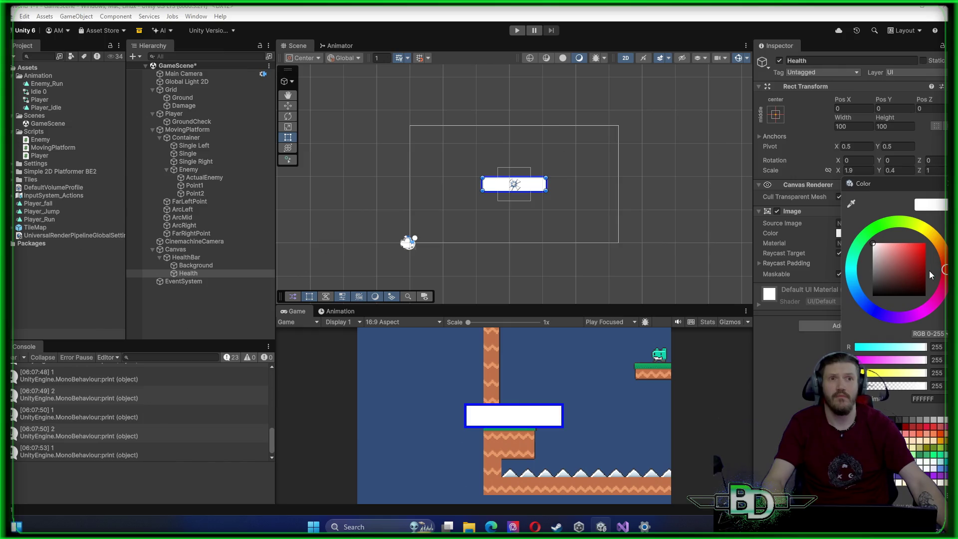
{"action": "left_click_drag", "start_coordinate": [923, 257], "coordinate": [925, 242]}
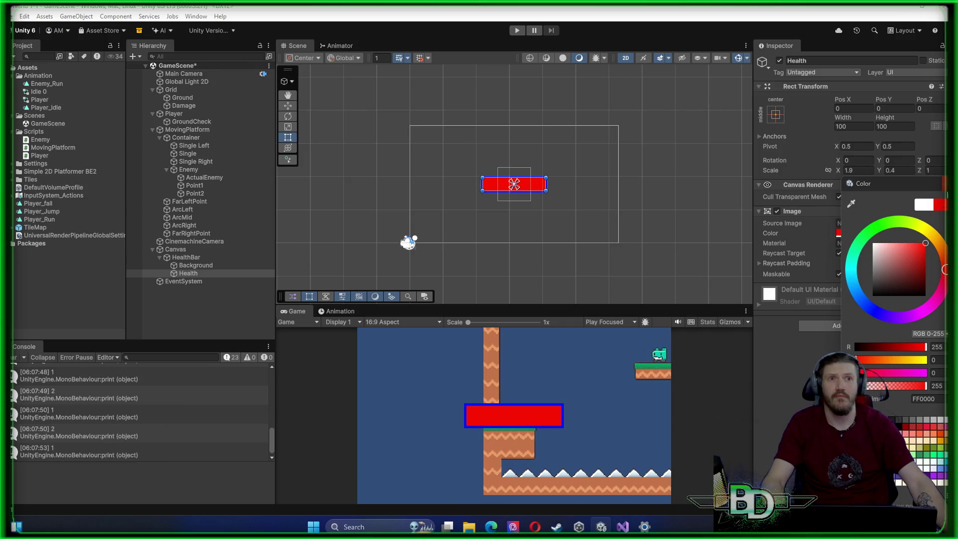
{"action": "left_click", "coordinate": [942, 184]}
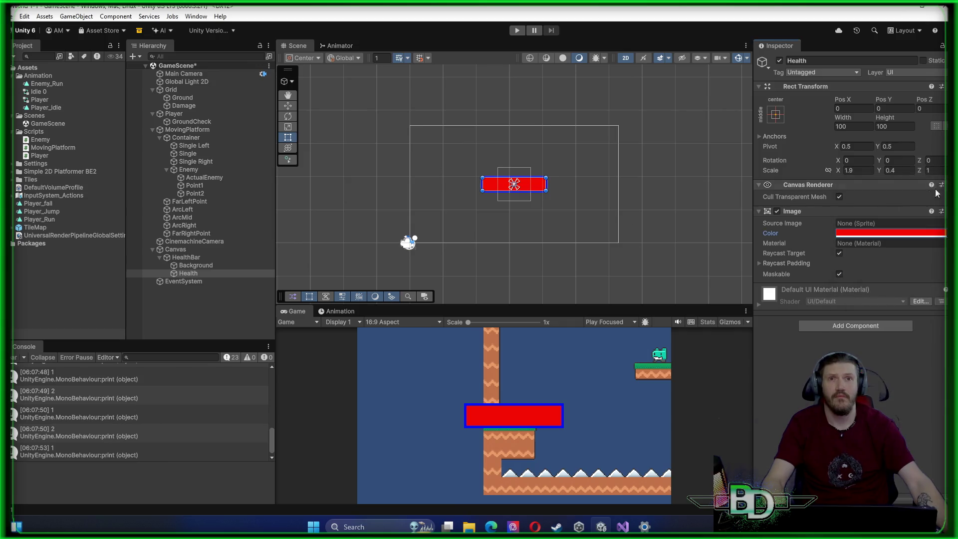
Change the Background image's colour to black
{"action": "left_click", "coordinate": [226, 266]}
{"action": "left_click", "coordinate": [848, 233]}
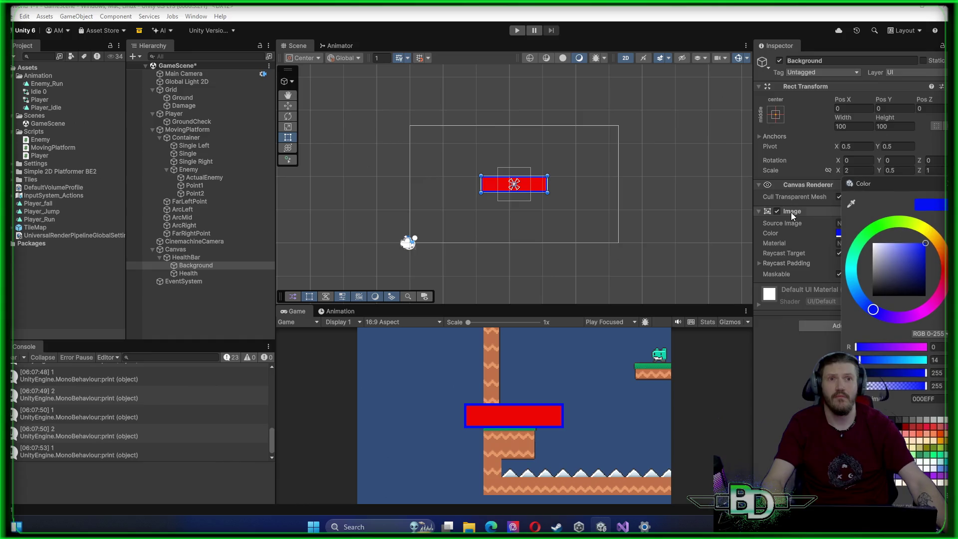
{"action": "left_click_drag", "start_coordinate": [880, 271], "coordinate": [879, 340]}
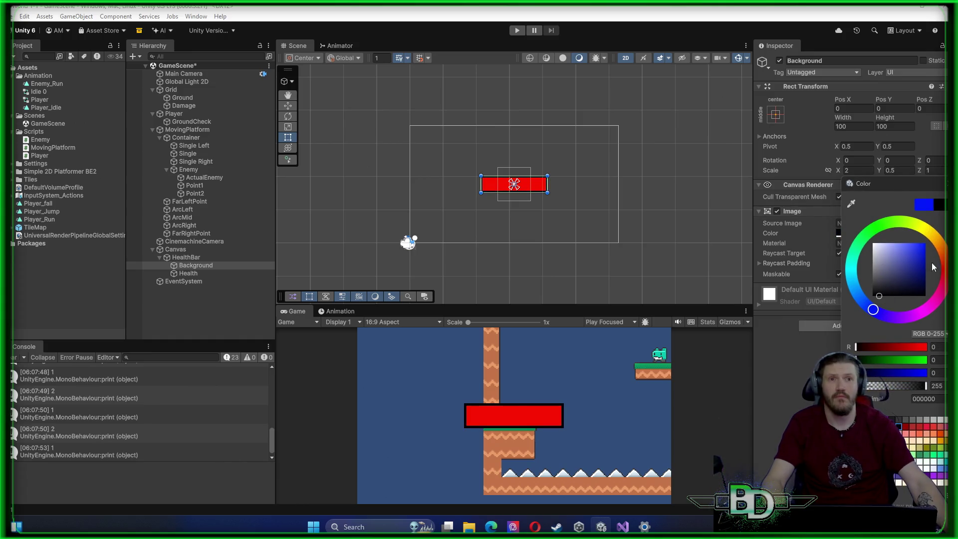
{"action": "key", "text": "Return"}
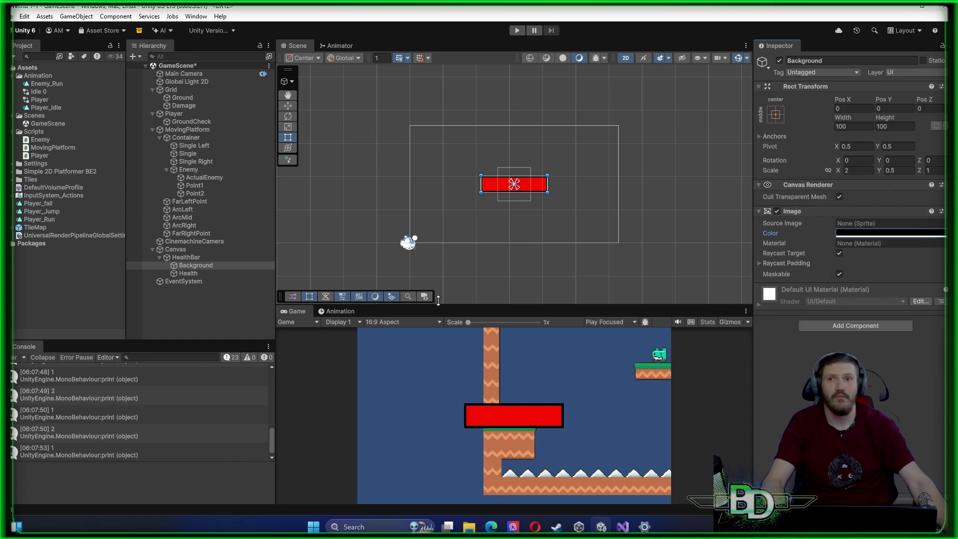
Move HealthBar to the canvas's top-left corner at Pos X -209, Pos Y 147
{"action": "left_click", "coordinate": [178, 259]}
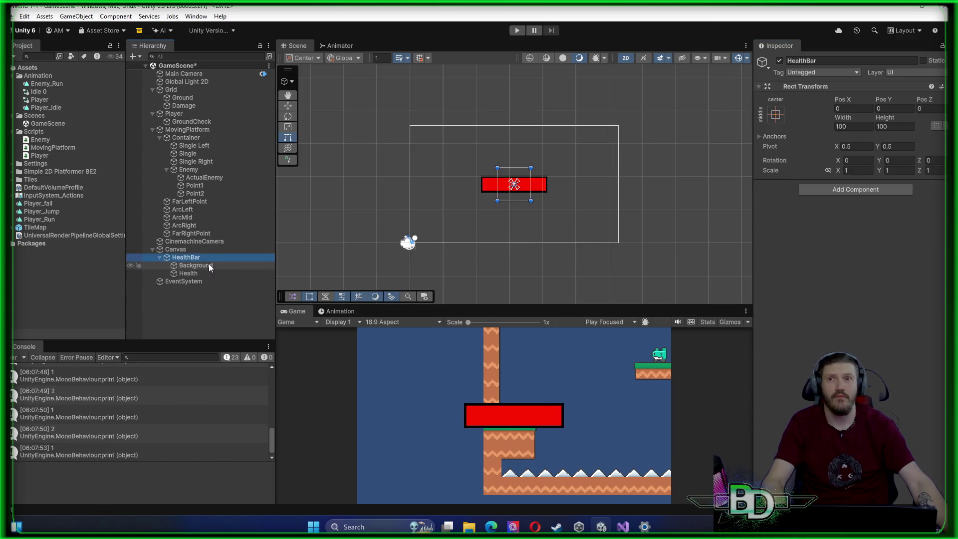
{"action": "left_click", "coordinate": [292, 107]}
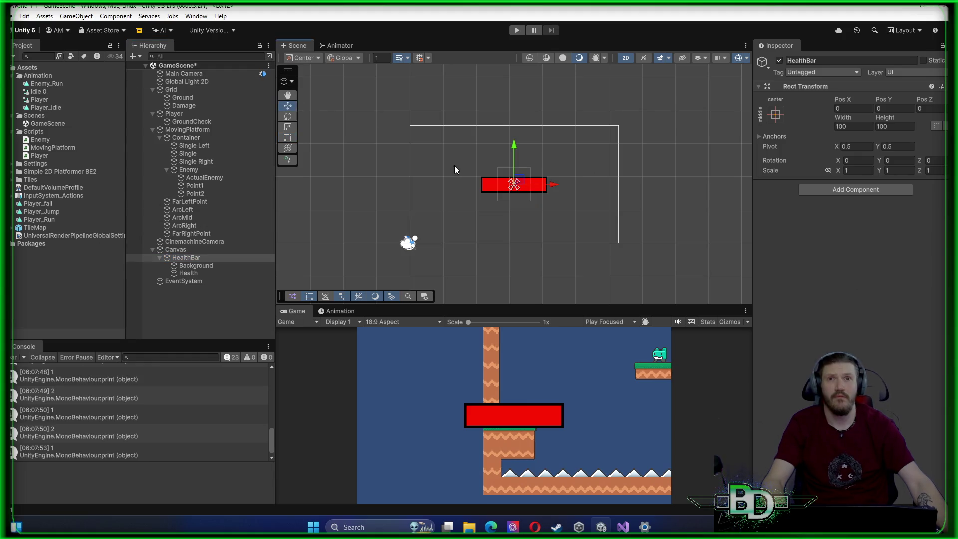
{"action": "mouse_move", "coordinate": [521, 184]}
{"action": "left_mouse_down"}
{"action": "mouse_move", "coordinate": [445, 160]}
{"action": "mouse_move", "coordinate": [452, 137]}
{"action": "left_mouse_up"}
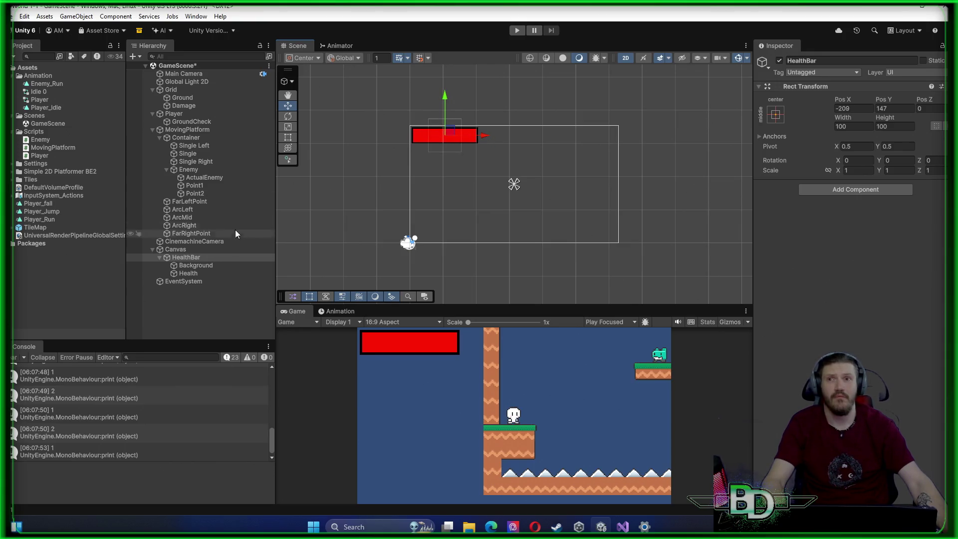
{"action": "left_click", "coordinate": [220, 257]}
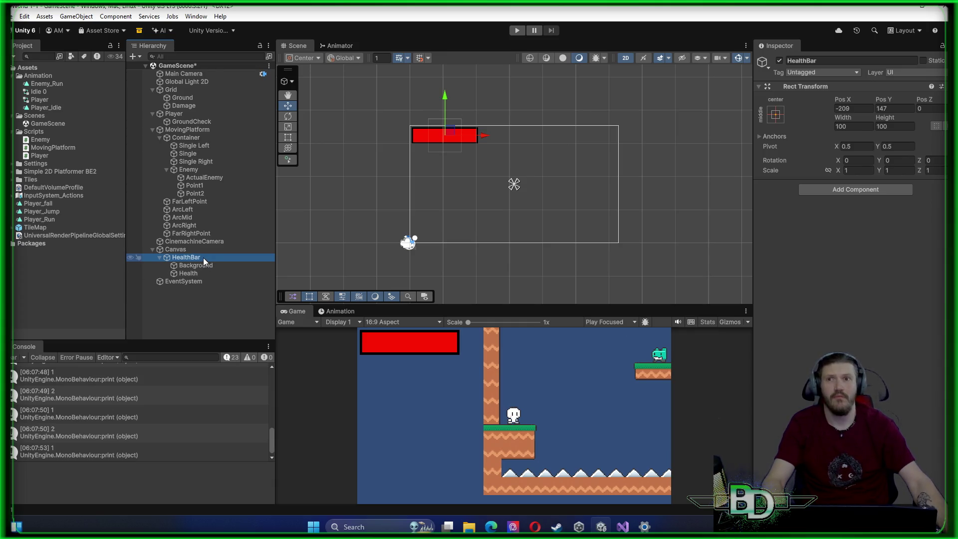
{"action": "left_click", "coordinate": [175, 113]}
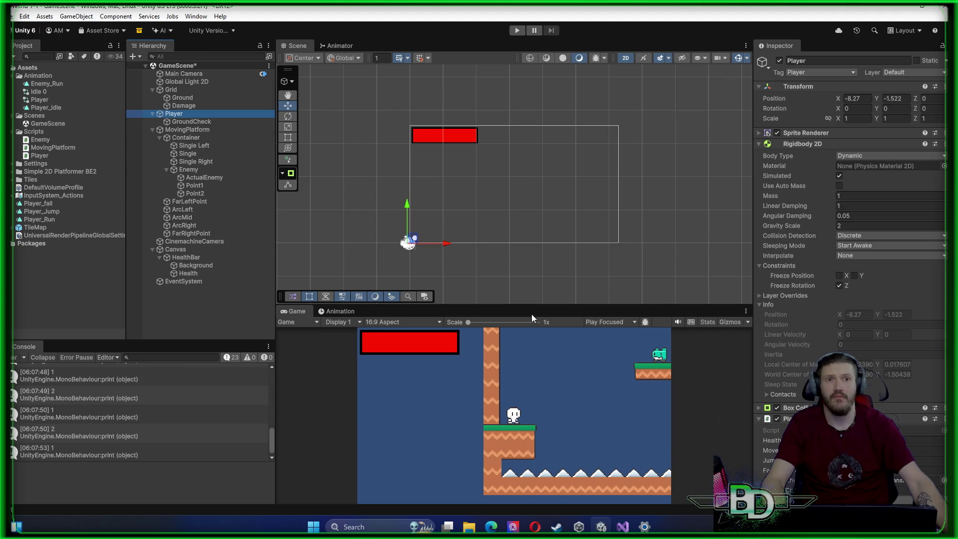
{"action": "right_click", "coordinate": [812, 270]}
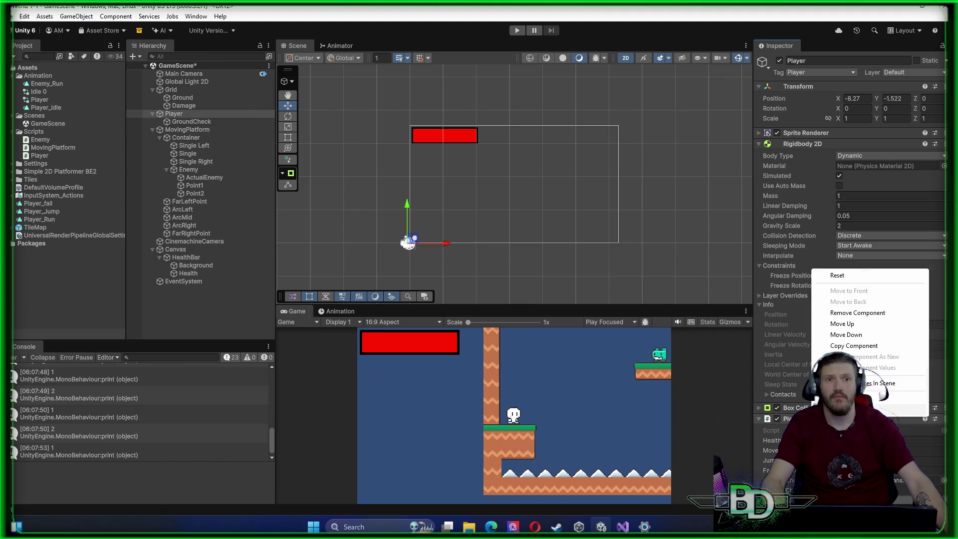
Add 'using UnityEngine.UI;' below 'using UnityEngine;' in Player.cs
{"action": "key", "text": "alt+Tab"}
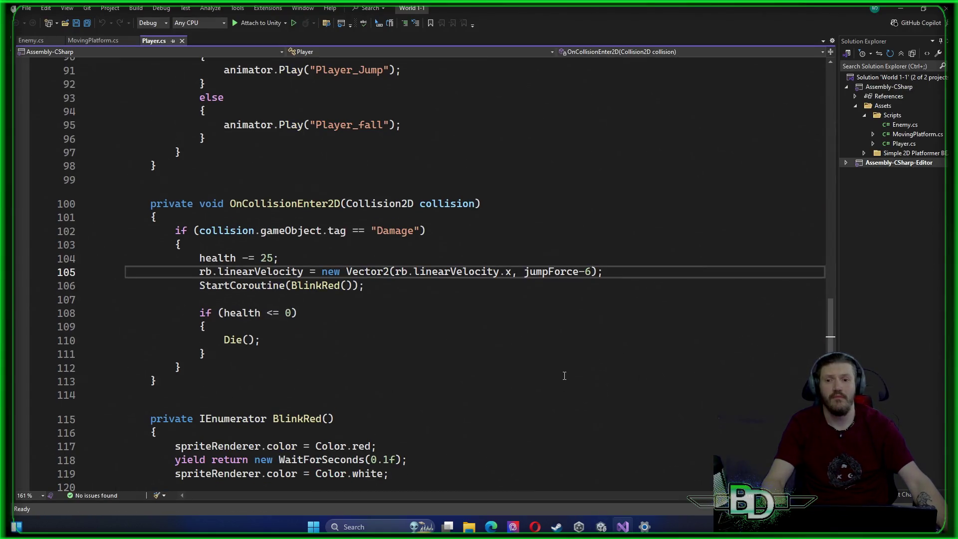
{"action": "scroll", "coordinate": [564, 375], "scroll_direction": "up", "scroll_amount": 20}
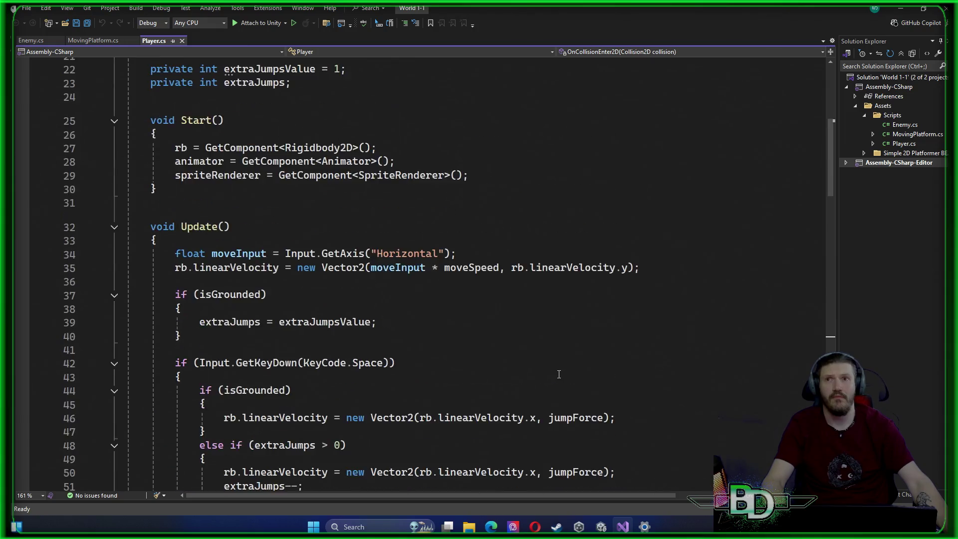
{"action": "left_click", "coordinate": [245, 93]}
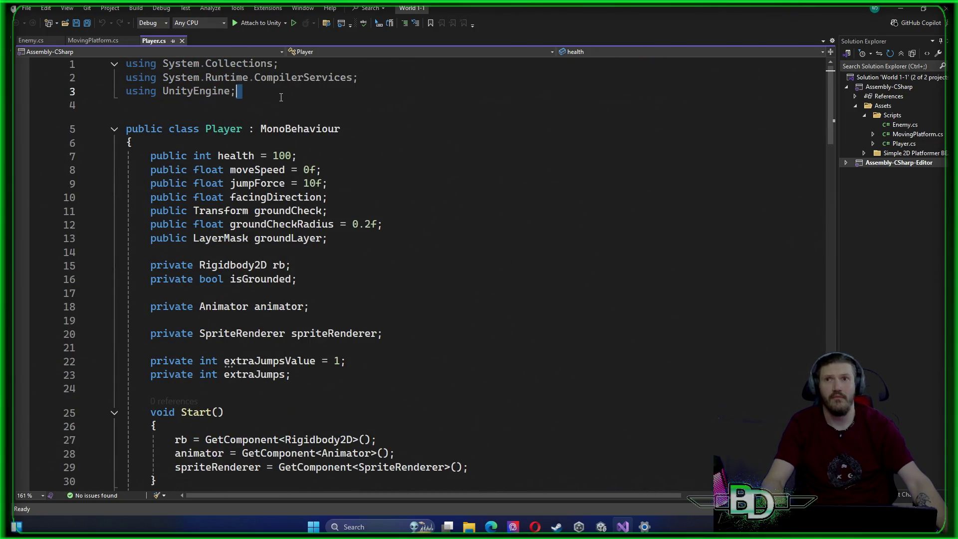
{"action": "key", "text": "Return"}
{"action": "type", "text": "usi"}
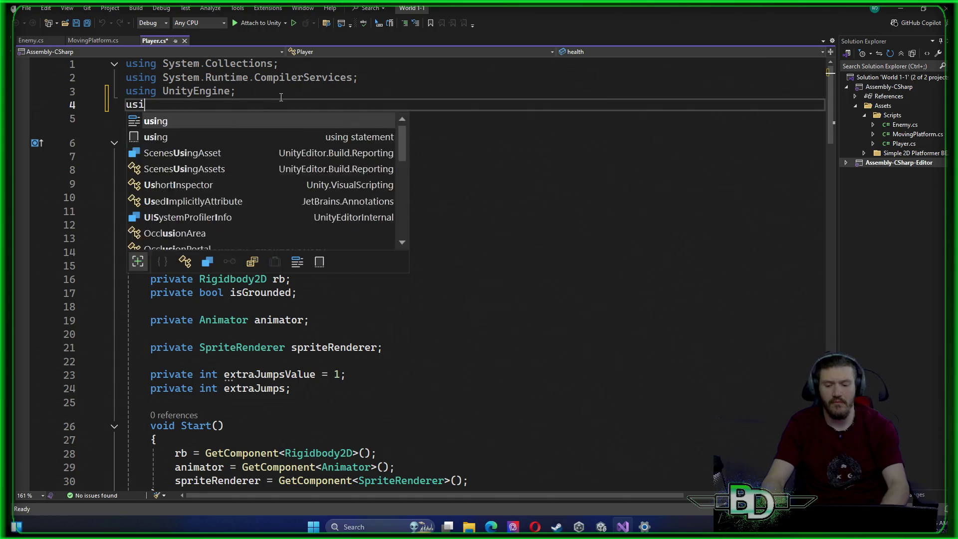
{"action": "type", "text": "ng UnityEngin"}
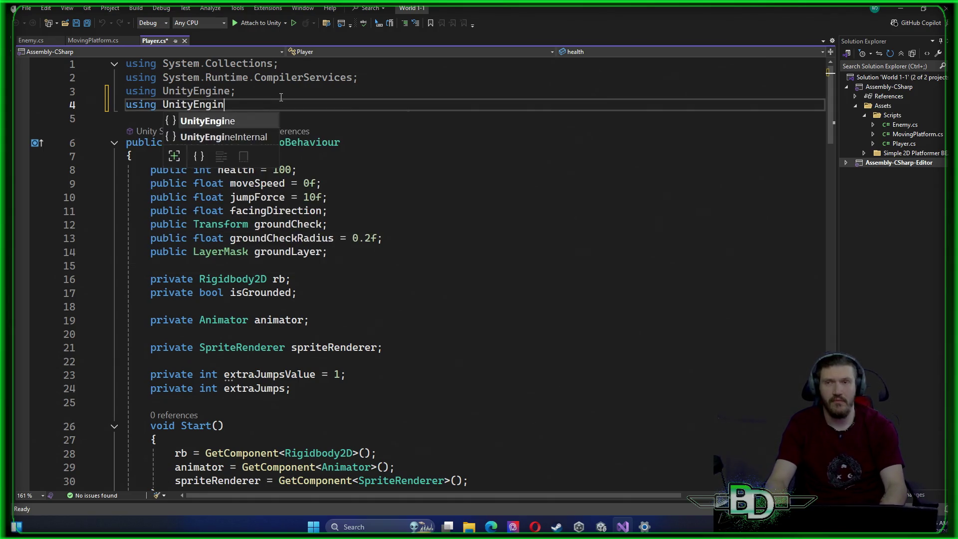
{"action": "type", "text": "e."}
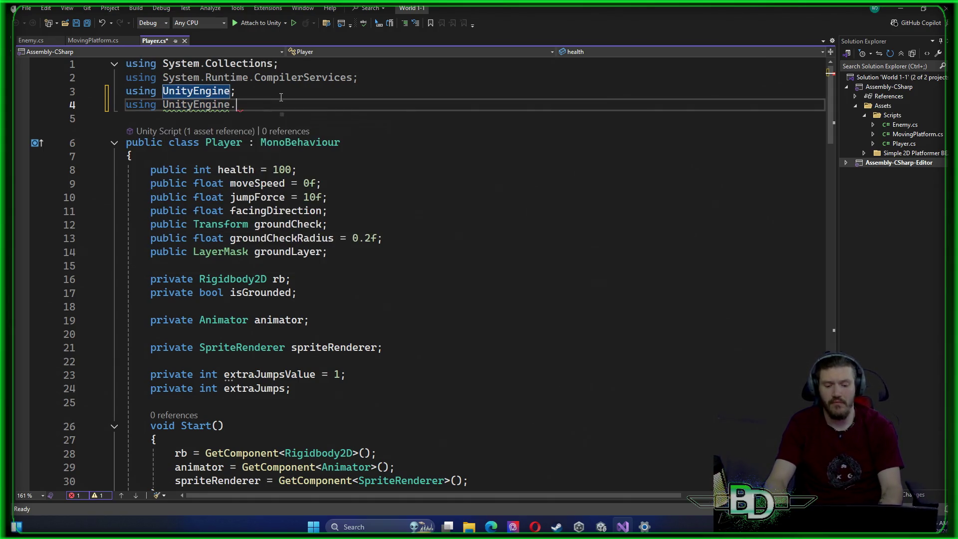
{"action": "type", "text": "UI;"}
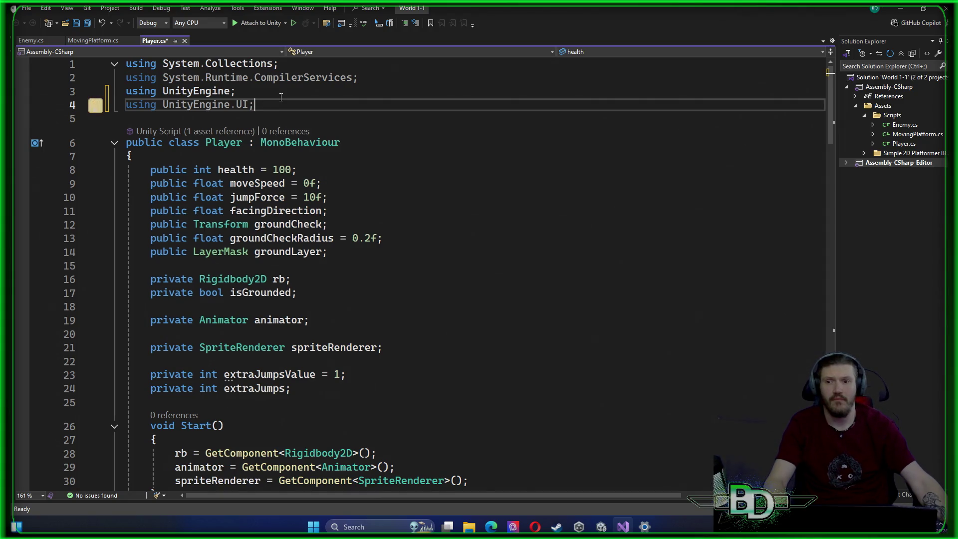
{"action": "left_click", "coordinate": [362, 253]}
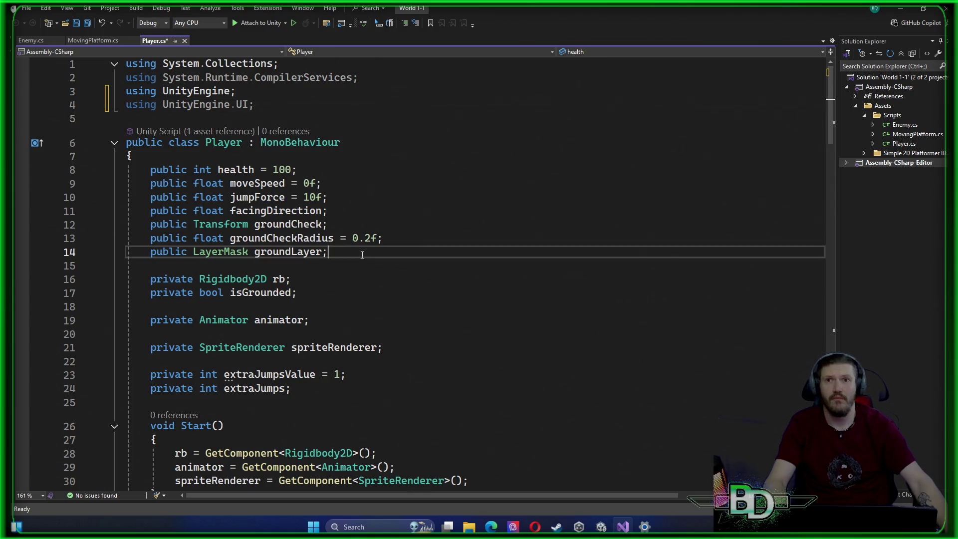
Declare 'public Image healthImage;' on a new line after the groundLayer field
{"action": "key", "text": "Return"}
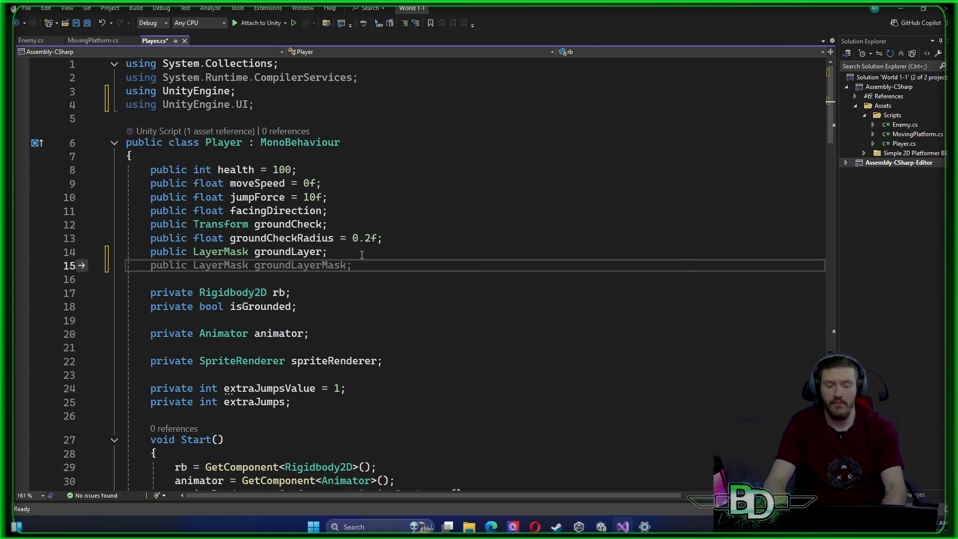
{"action": "type", "text": "public "}
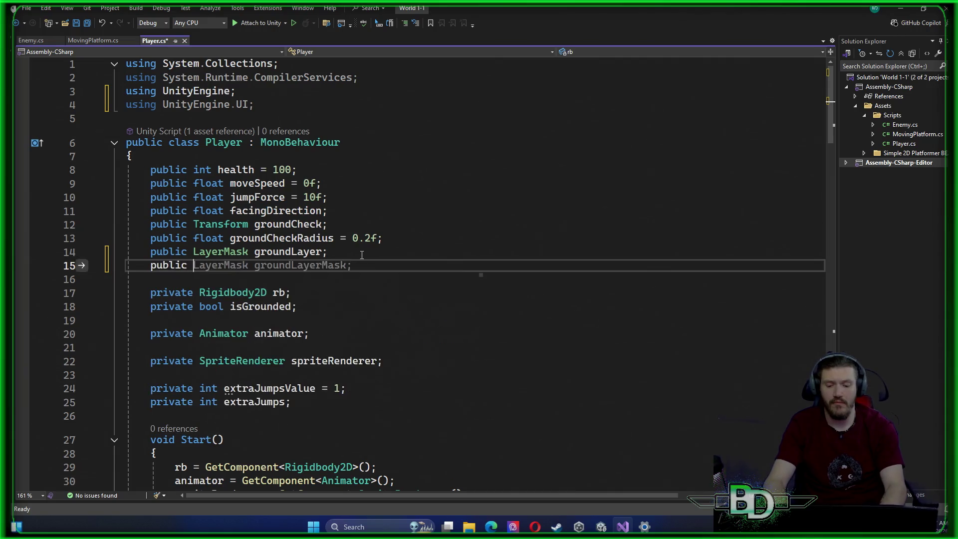
{"action": "type", "text": "Image"}
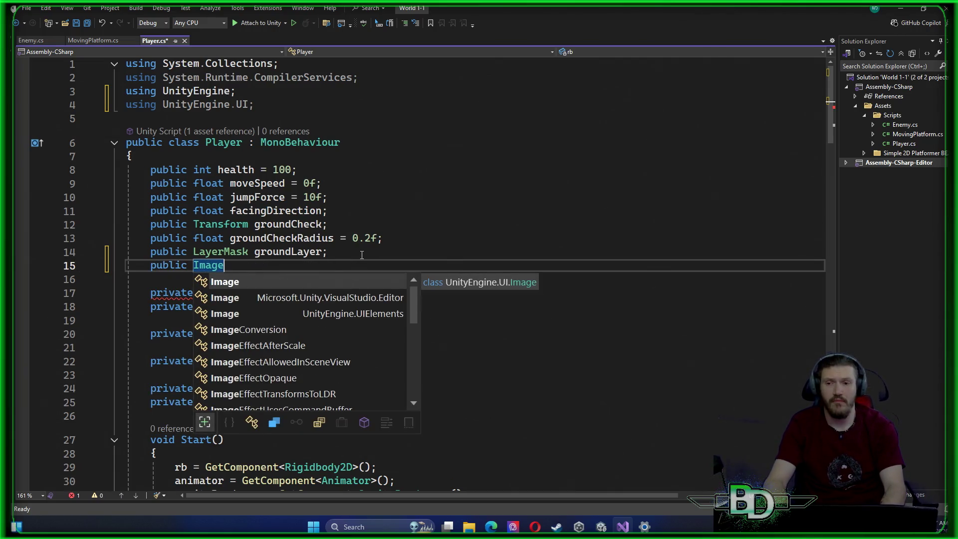
{"action": "type", "text": " Health"}
{"action": "key", "text": "BackSpace"}
{"action": "key", "text": "BackSpace"}
{"action": "key", "text": "BackSpace"}
{"action": "type", "text": "healthImage"}
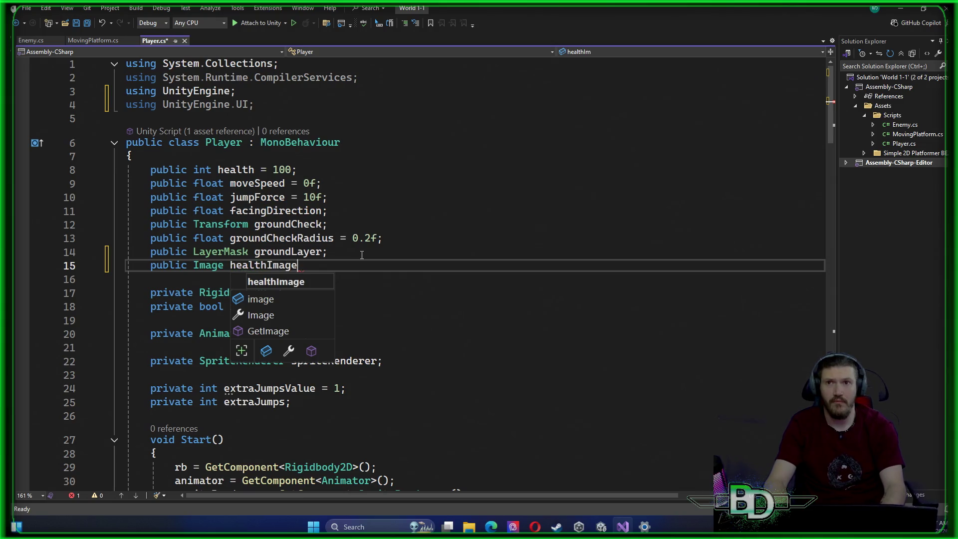
{"action": "key", "text": "Return"}
{"action": "key", "text": "BackSpace"}
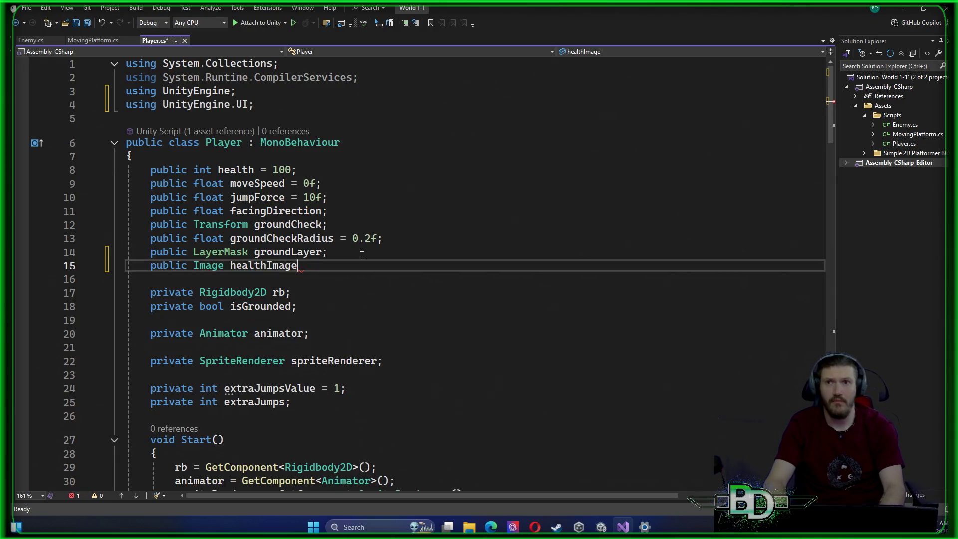
{"action": "type", "text": ";"}
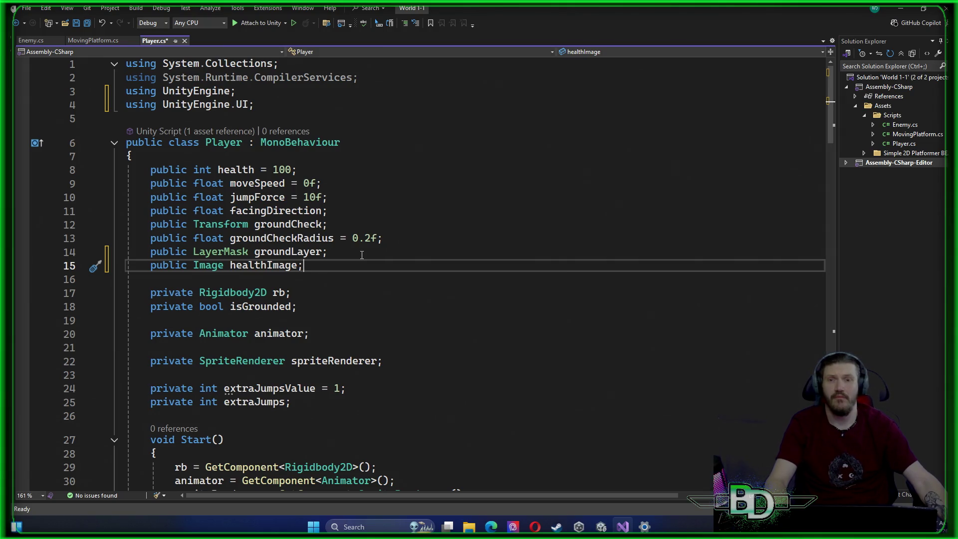
In Update, add healthImage.fillAmount = health / 100f after the flipX line
{"action": "scroll", "coordinate": [407, 235], "scroll_direction": "down", "scroll_amount": 5}
{"action": "scroll", "coordinate": [406, 235], "scroll_direction": "down", "scroll_amount": 6}
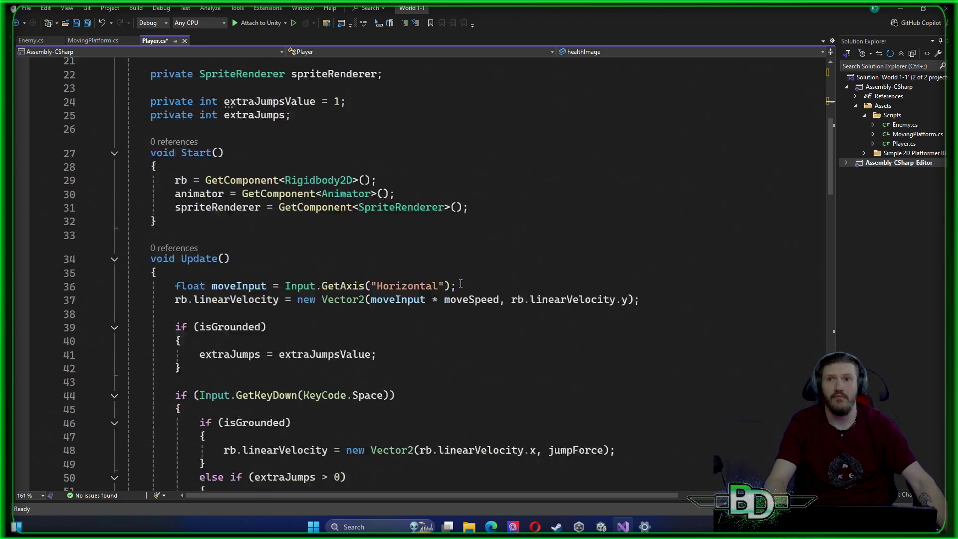
{"action": "scroll", "coordinate": [200, 372], "scroll_direction": "down", "scroll_amount": 7}
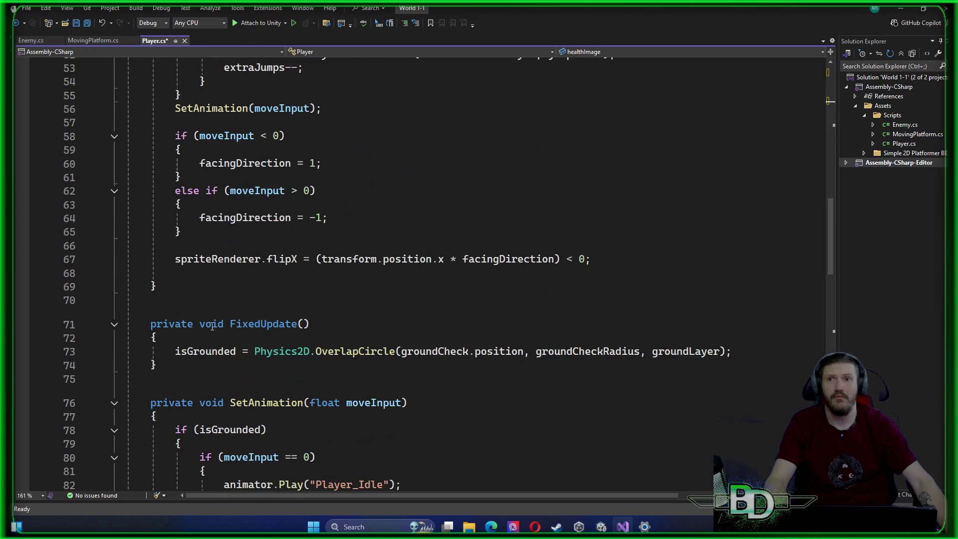
{"action": "left_click", "coordinate": [215, 272]}
{"action": "type", "text": "Health"}
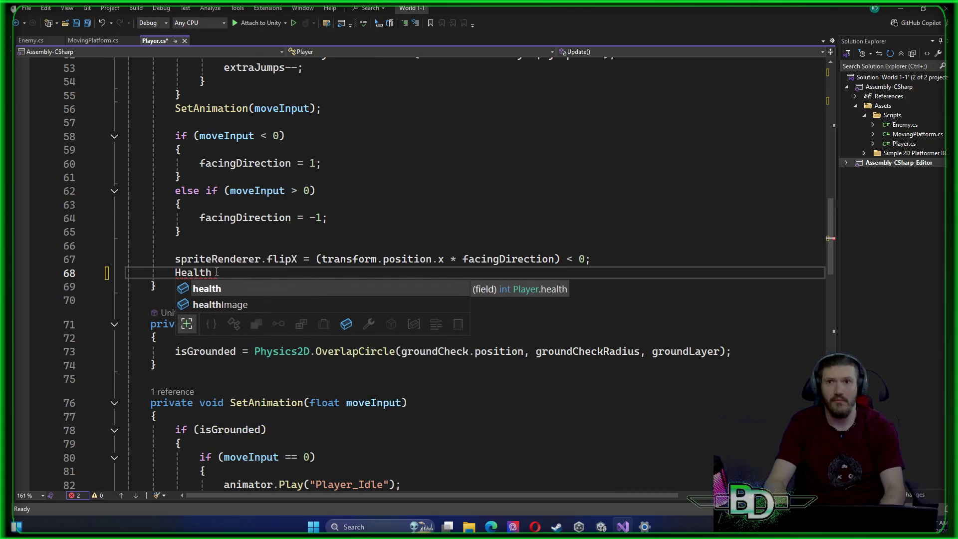
{"action": "type", "text": "I"}
{"action": "key", "text": "Tab"}
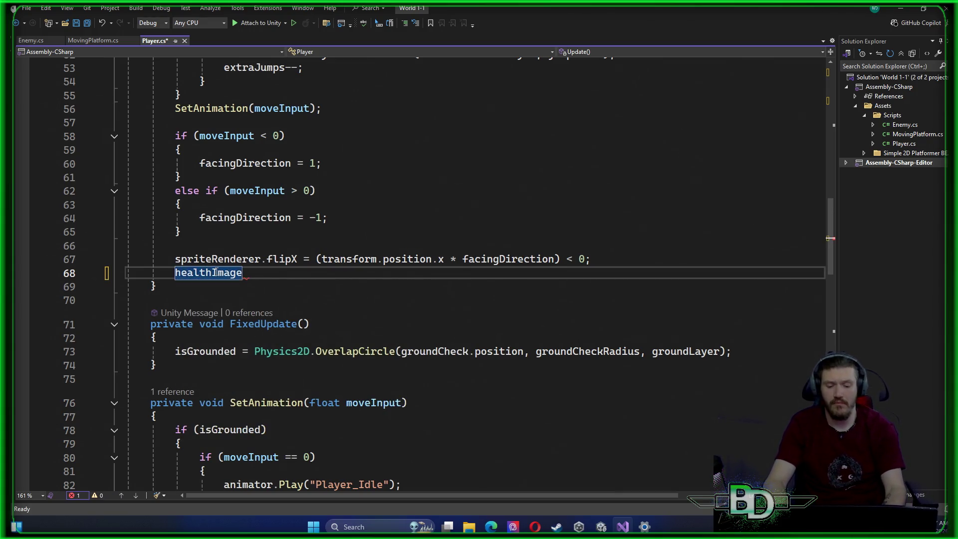
{"action": "type", "text": ".fill"}
{"action": "key", "text": "Tab"}
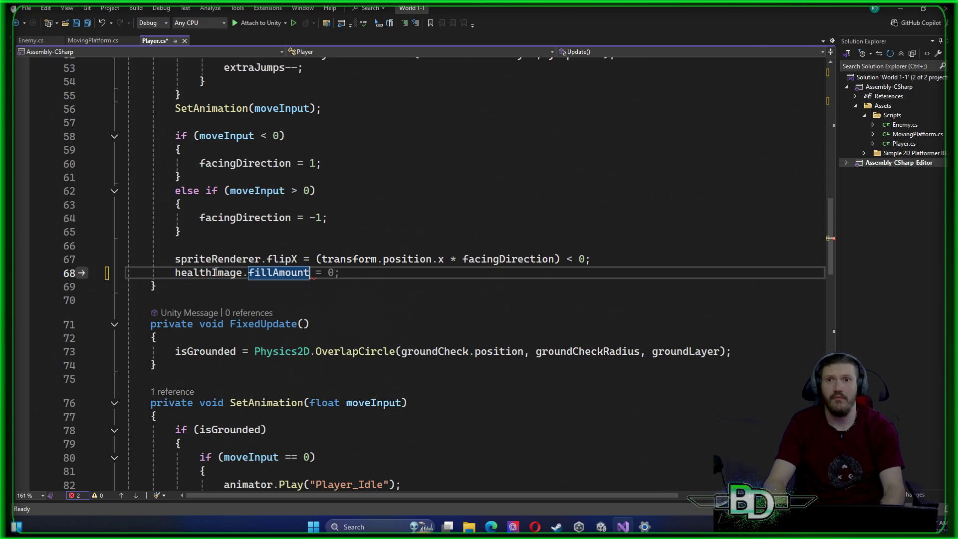
{"action": "type", "text": " = "}
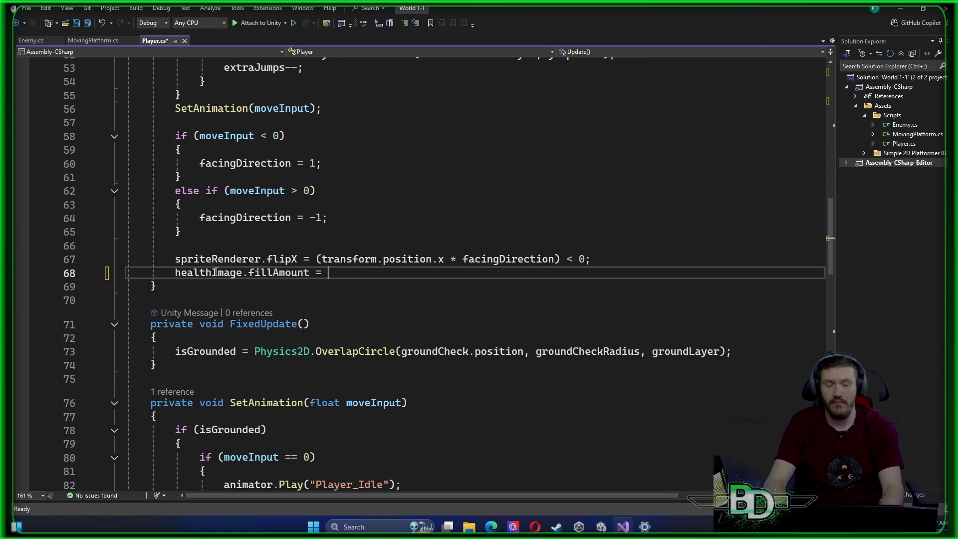
{"action": "type", "text": "0health"}
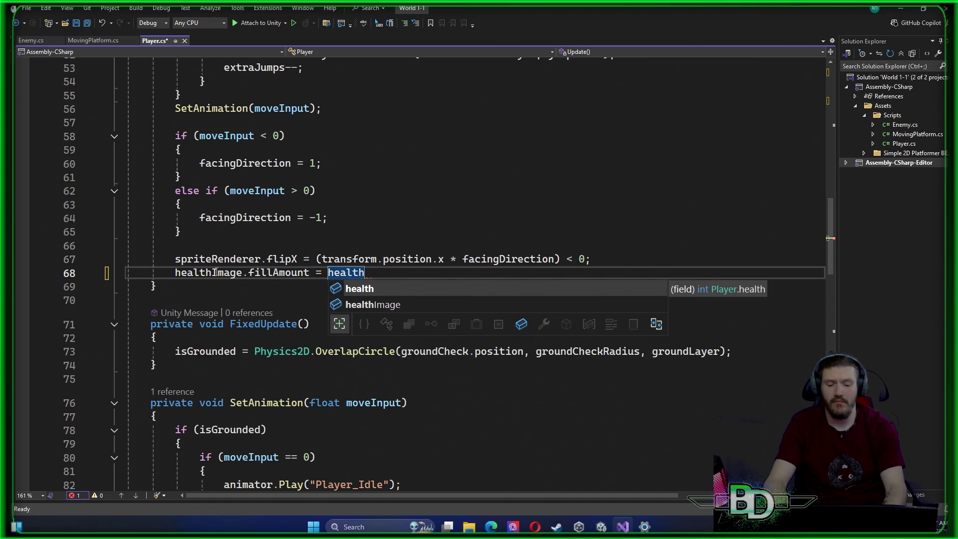
{"action": "type", "text": " 100"}
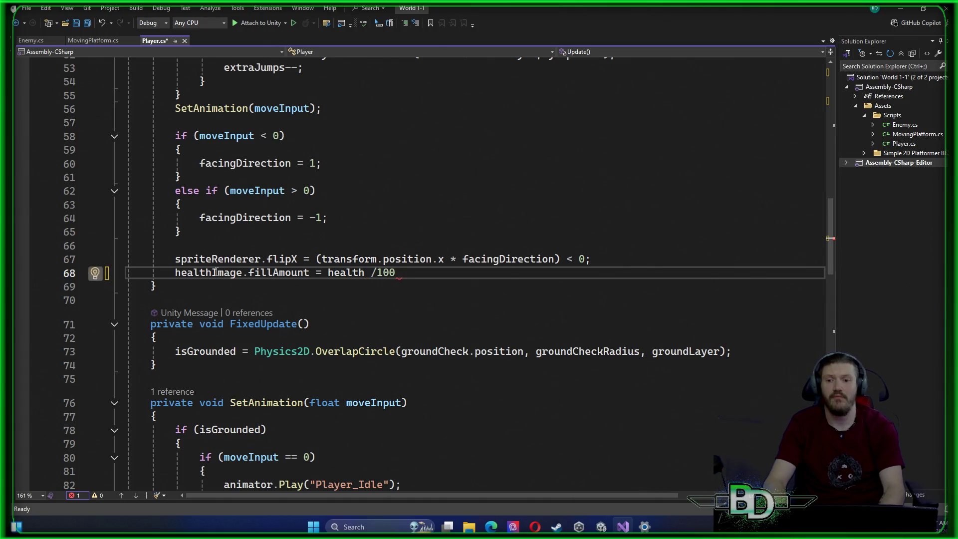
{"action": "key", "text": "BackSpace"}
{"action": "key", "text": "BackSpace"}
{"action": "key", "text": "BackSpace"}
{"action": "type", "text": "10"}
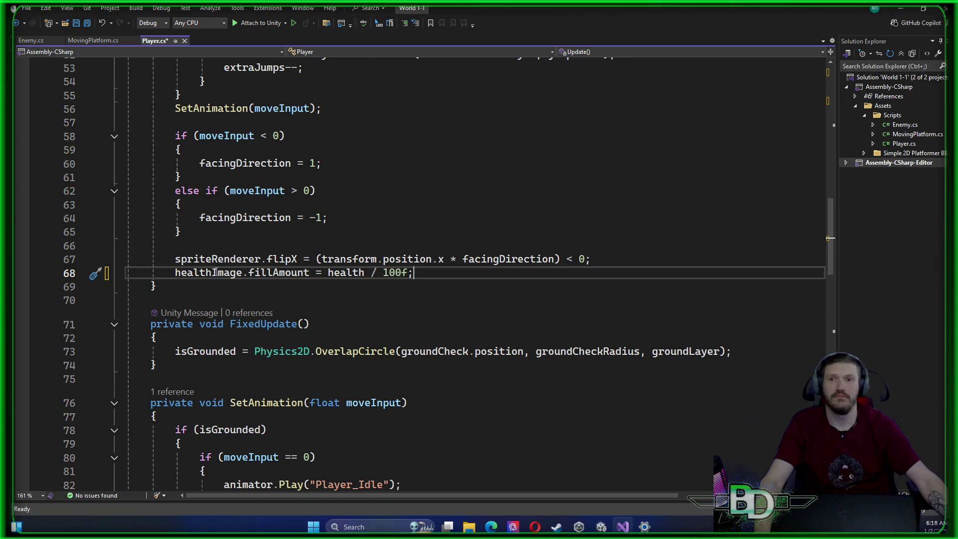
Save the Player.cs script
{"action": "left_click", "coordinate": [428, 226]}
{"action": "key", "text": "ctrl+s"}
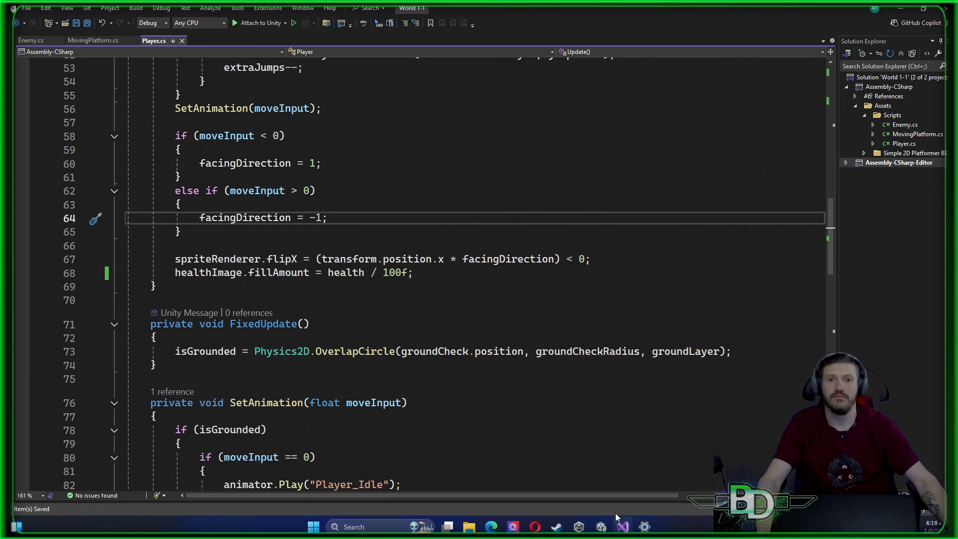
{"action": "left_click", "coordinate": [601, 526]}
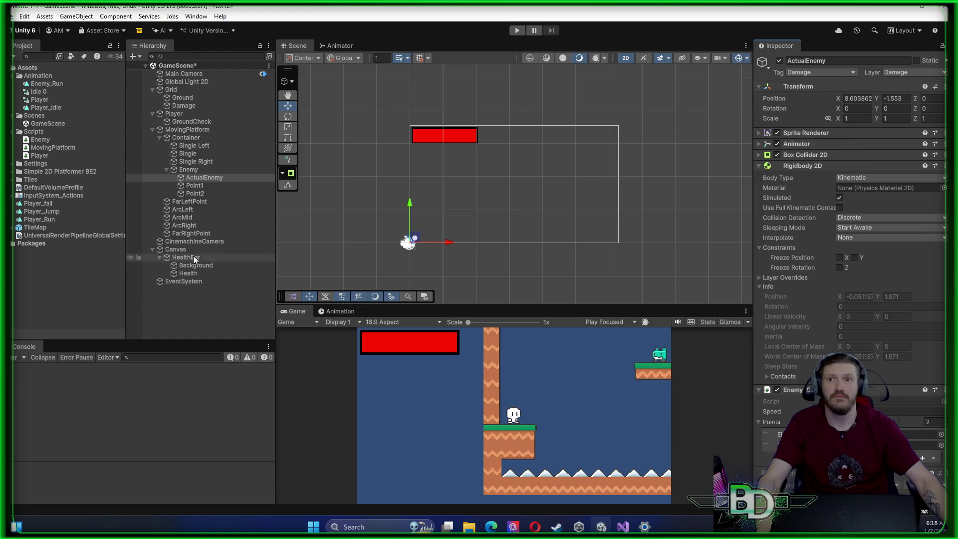
Check Player's script in the Inspector, then open the Health image's Source Image sprite picker
{"action": "left_click", "coordinate": [187, 115]}
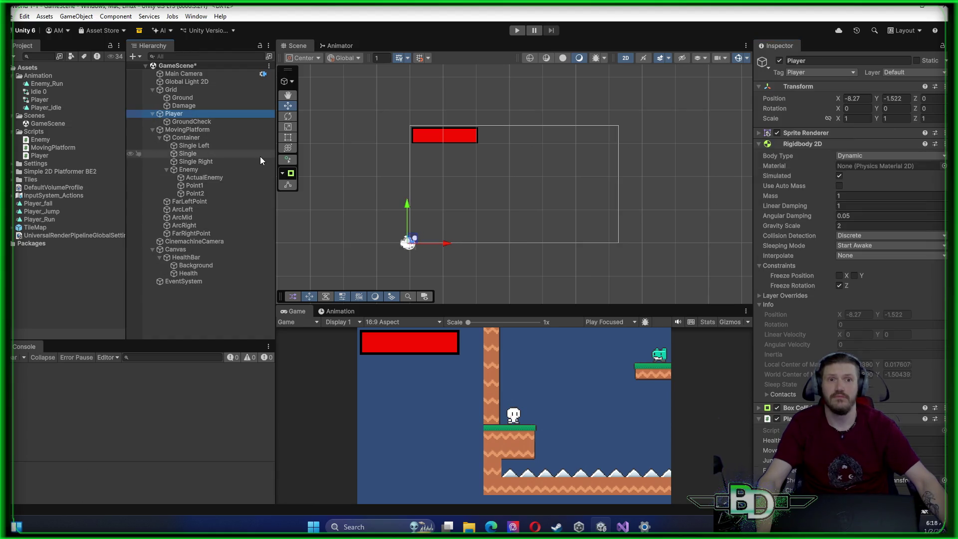
{"action": "scroll", "coordinate": [899, 350], "scroll_direction": "down", "scroll_amount": 3}
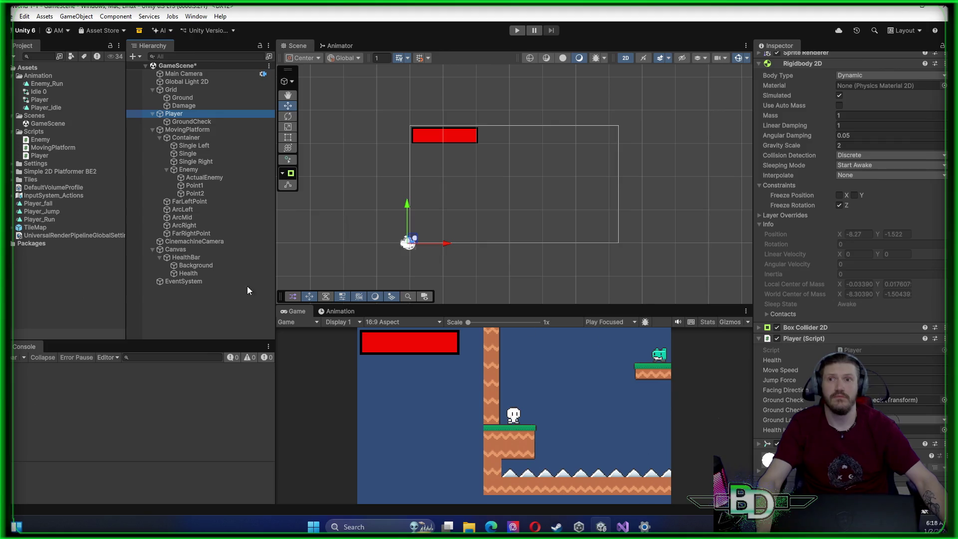
{"action": "left_click", "coordinate": [196, 259]}
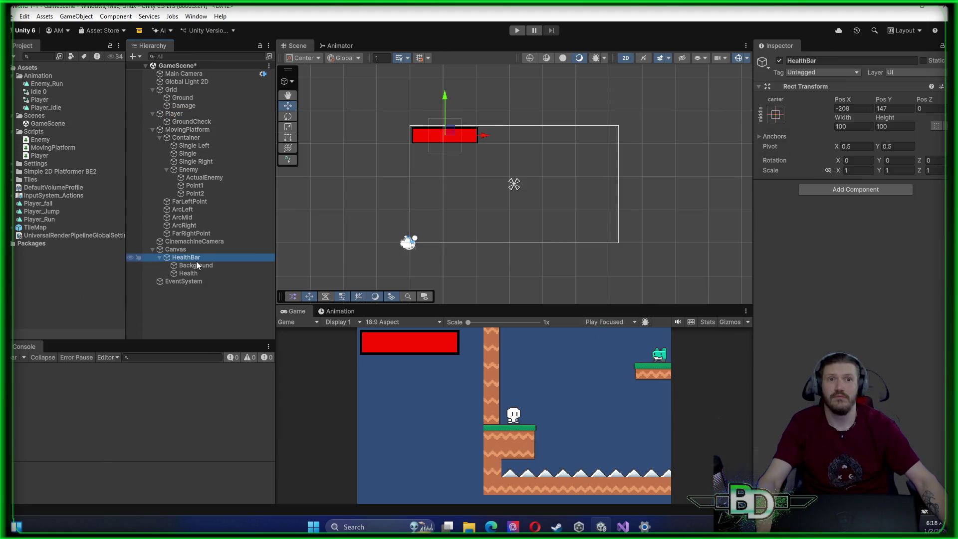
{"action": "left_click", "coordinate": [196, 262]}
{"action": "left_click", "coordinate": [194, 273]}
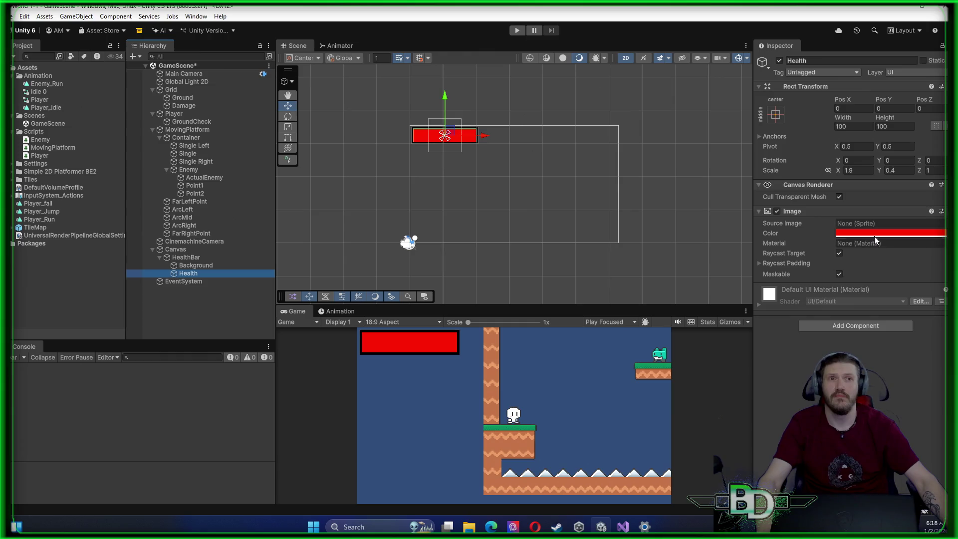
{"action": "left_click", "coordinate": [942, 223]}
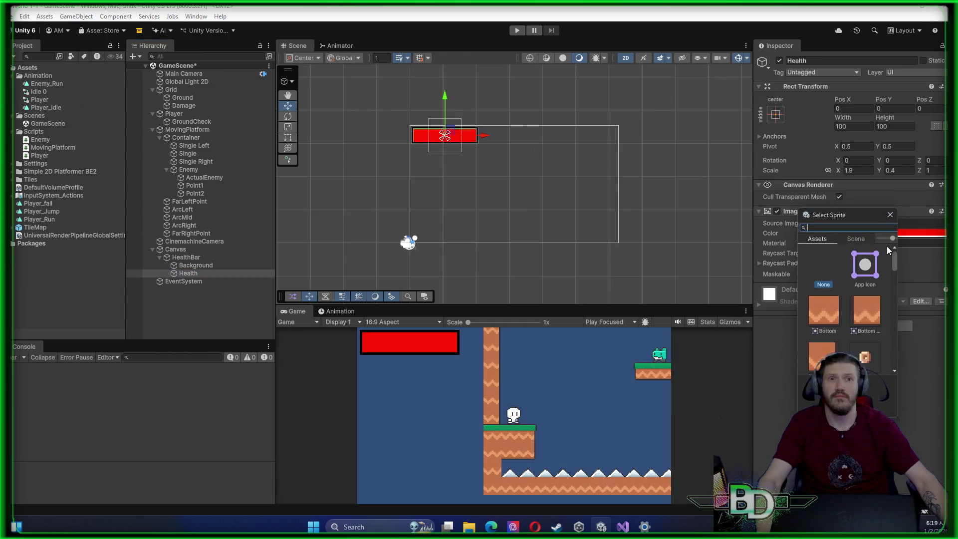
Preview the App Icon, None, Bronze 0 and Idle sprites on the Health bar image
{"action": "left_click", "coordinate": [865, 265]}
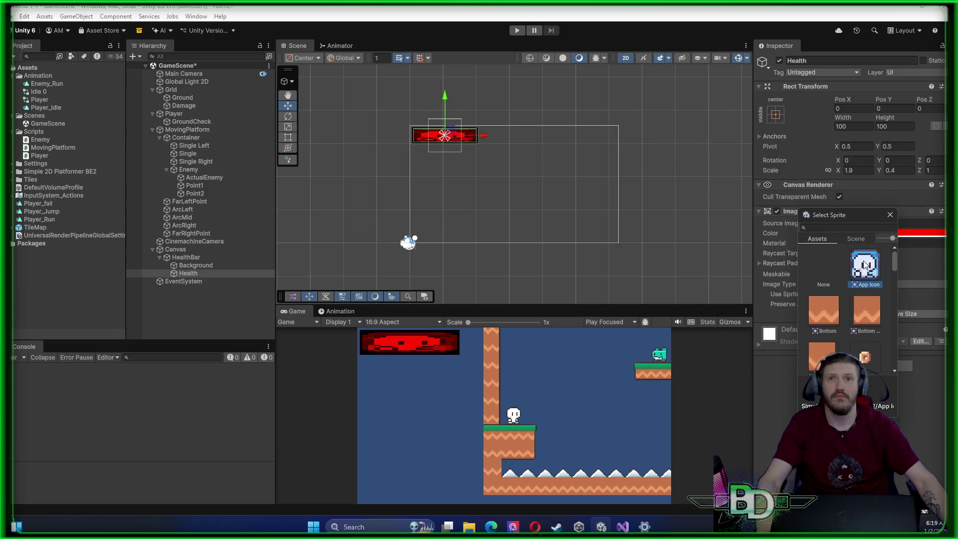
{"action": "left_click", "coordinate": [823, 268]}
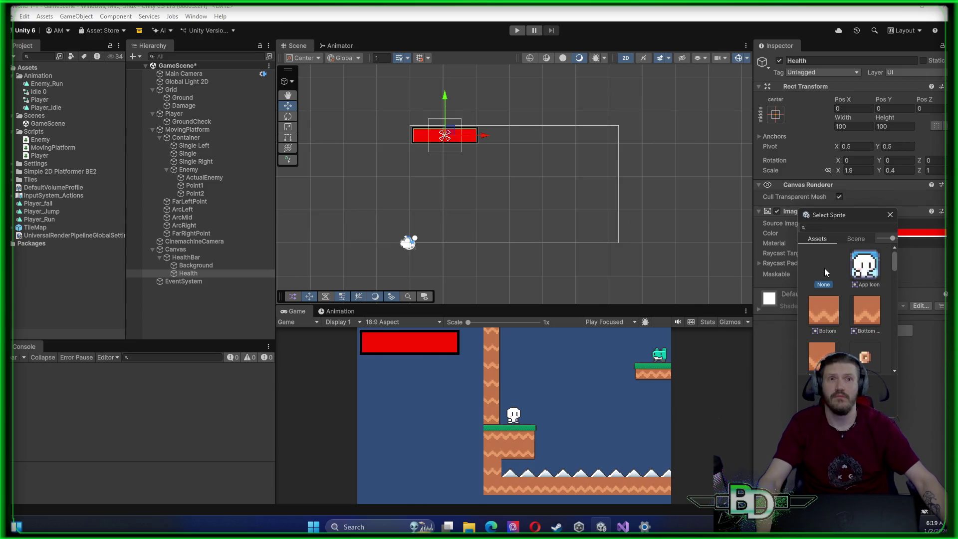
{"action": "scroll", "coordinate": [829, 266], "scroll_direction": "down", "scroll_amount": 2}
{"action": "scroll", "coordinate": [829, 265], "scroll_direction": "up", "scroll_amount": 1}
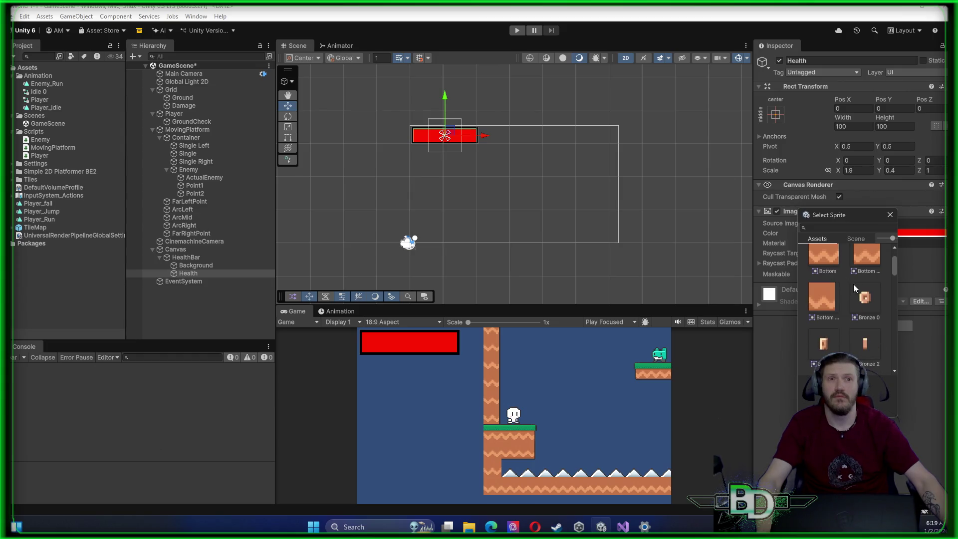
{"action": "left_click", "coordinate": [862, 296]}
{"action": "scroll", "coordinate": [863, 296], "scroll_direction": "down", "scroll_amount": 3}
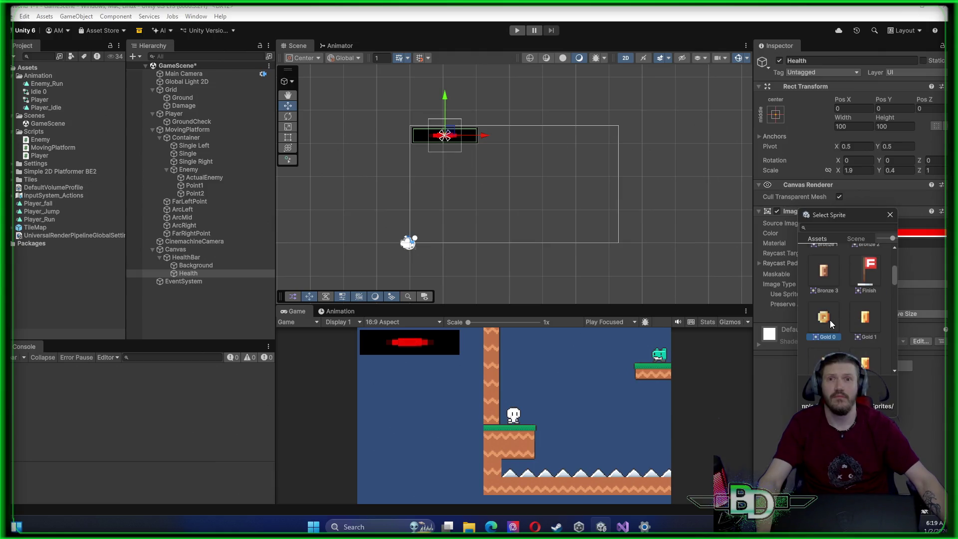
{"action": "scroll", "coordinate": [830, 319], "scroll_direction": "down", "scroll_amount": 3}
{"action": "scroll", "coordinate": [829, 320], "scroll_direction": "down", "scroll_amount": 2}
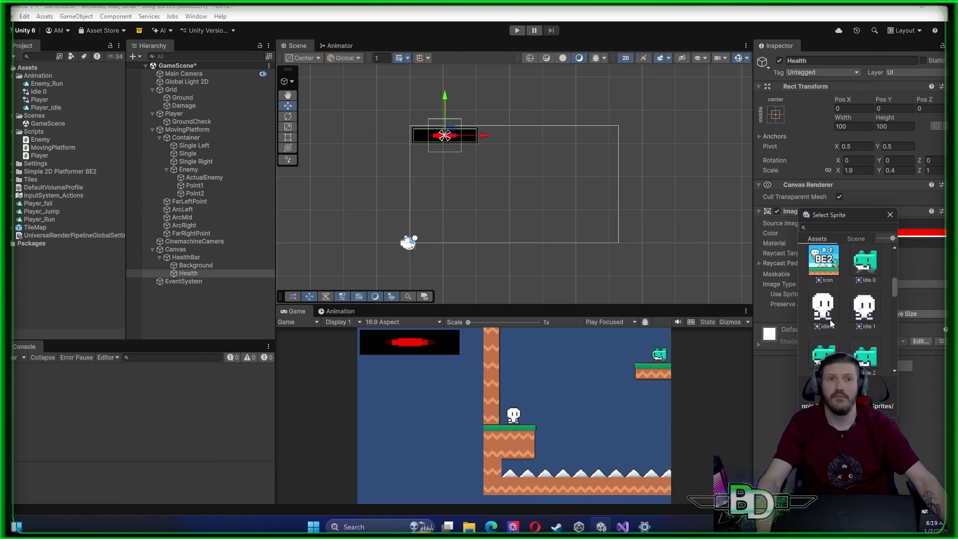
{"action": "scroll", "coordinate": [830, 319], "scroll_direction": "up", "scroll_amount": 2}
{"action": "left_click", "coordinate": [824, 334]}
Try the Single and Spike sprites, then settle on Background and close the sprite picker
{"action": "scroll", "coordinate": [823, 334], "scroll_direction": "down", "scroll_amount": 4}
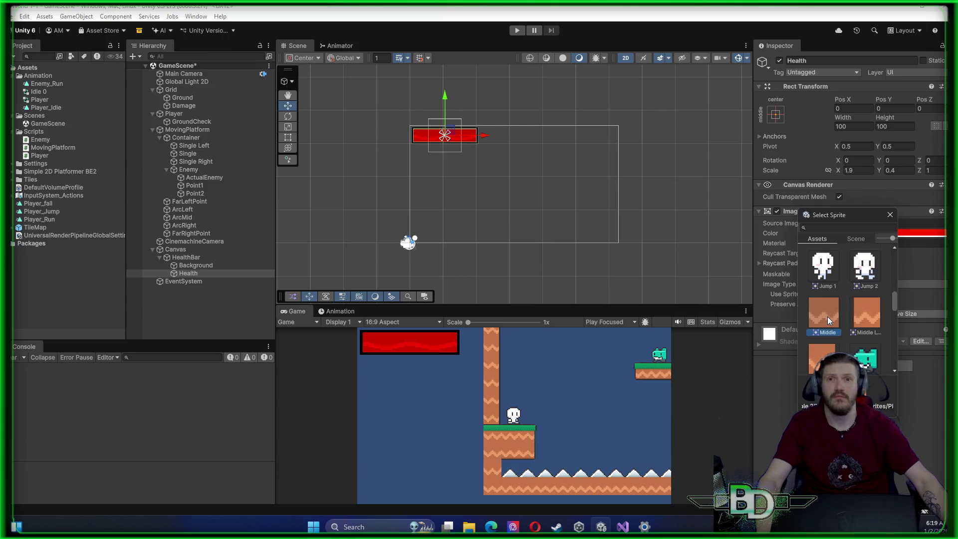
{"action": "scroll", "coordinate": [826, 316], "scroll_direction": "down", "scroll_amount": 3}
{"action": "scroll", "coordinate": [827, 319], "scroll_direction": "down", "scroll_amount": 6}
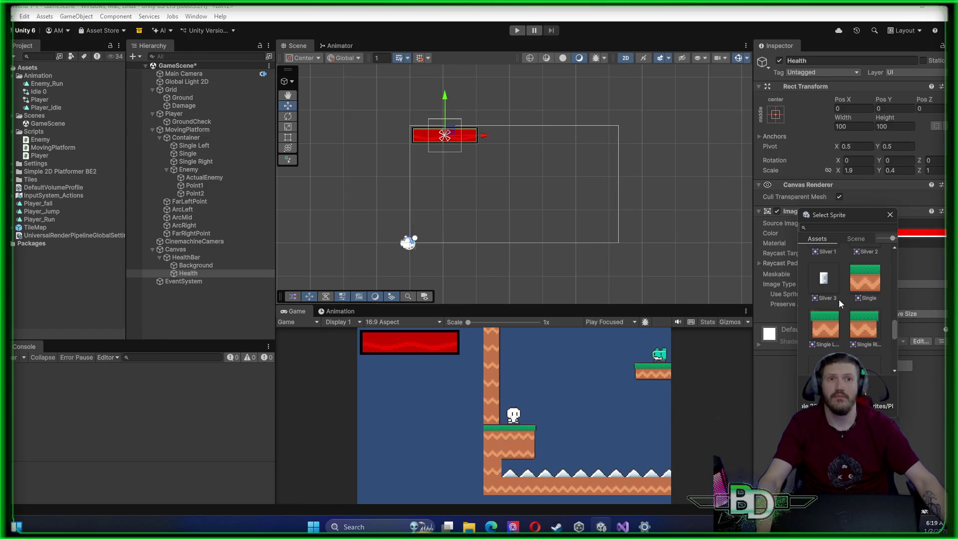
{"action": "left_click", "coordinate": [866, 276]}
{"action": "scroll", "coordinate": [866, 279], "scroll_direction": "down", "scroll_amount": 4}
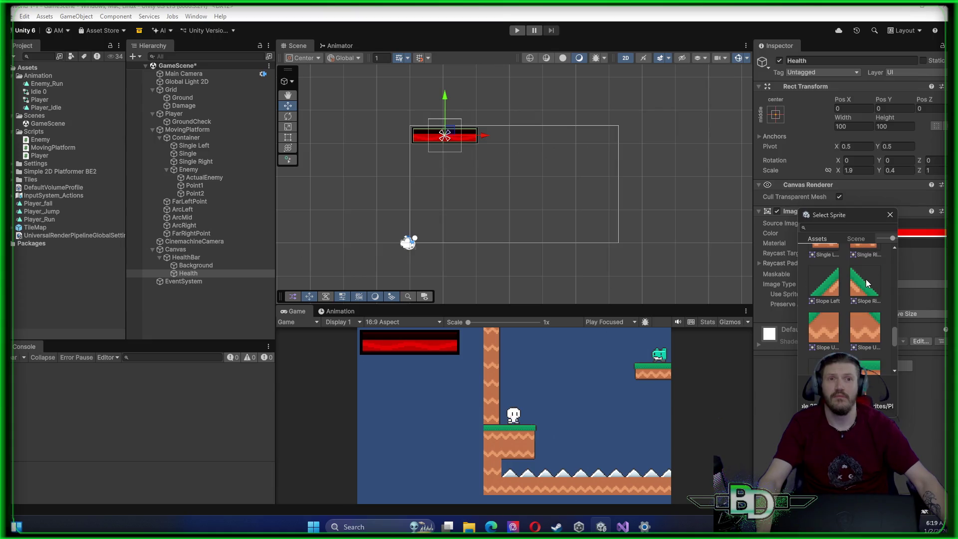
{"action": "left_click", "coordinate": [828, 294]}
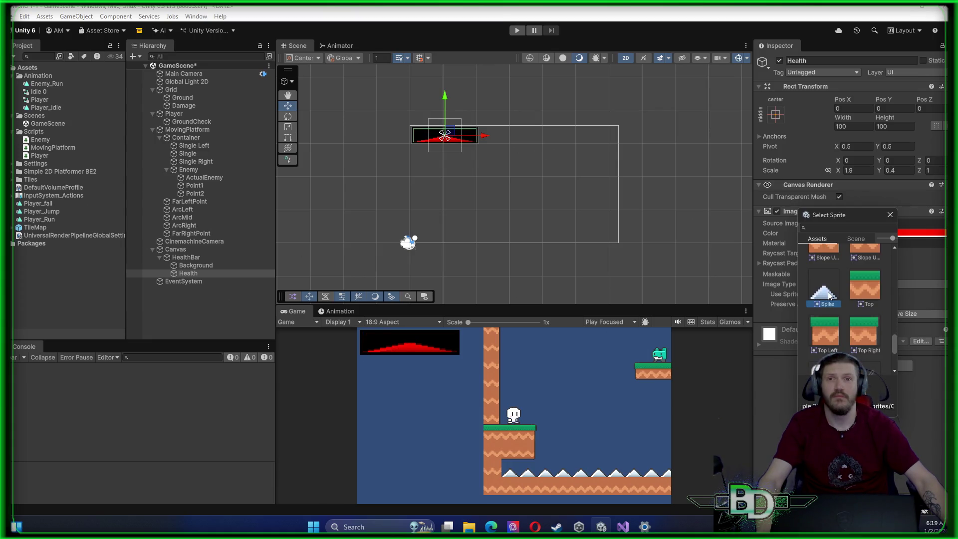
{"action": "scroll", "coordinate": [827, 291], "scroll_direction": "down", "scroll_amount": 2}
{"action": "left_click", "coordinate": [823, 311]}
{"action": "scroll", "coordinate": [821, 307], "scroll_direction": "down", "scroll_amount": 1}
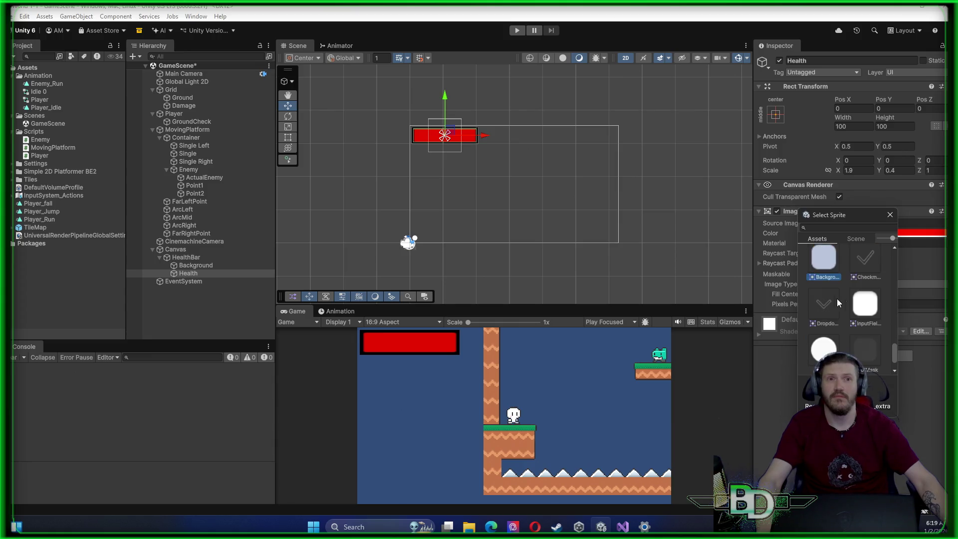
{"action": "left_click", "coordinate": [889, 215]}
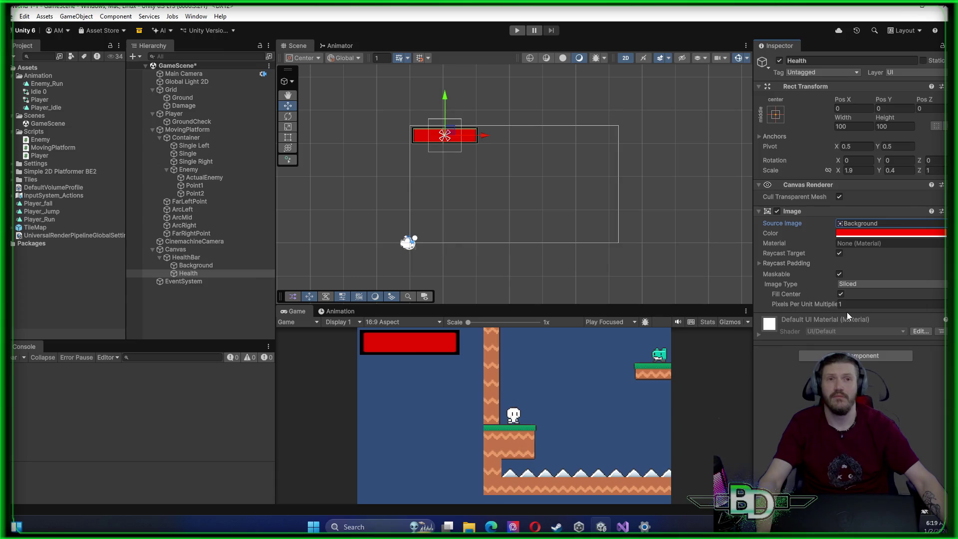
{"action": "left_click", "coordinate": [858, 287]}
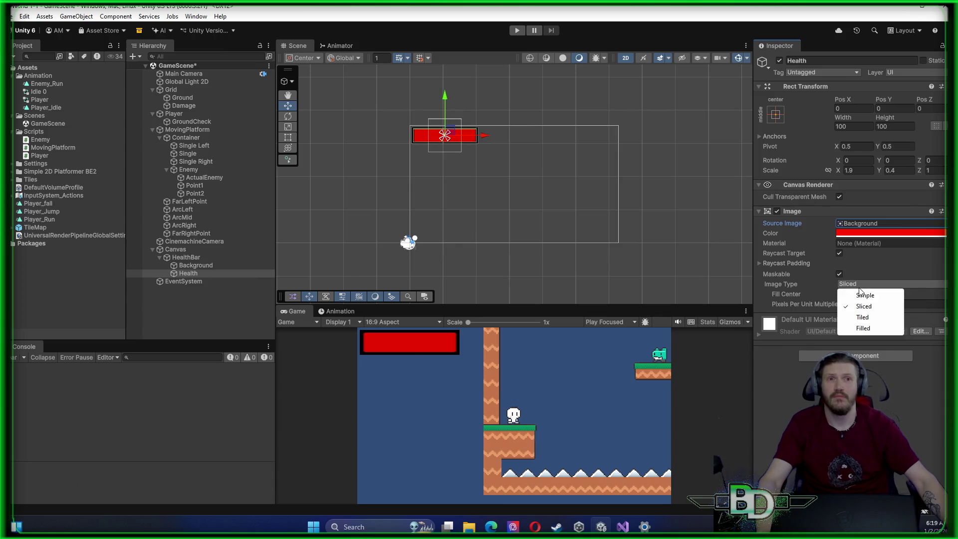
Make the Health image Filled, Horizontal from the Left, and preview it emptied
{"action": "left_click", "coordinate": [858, 329]}
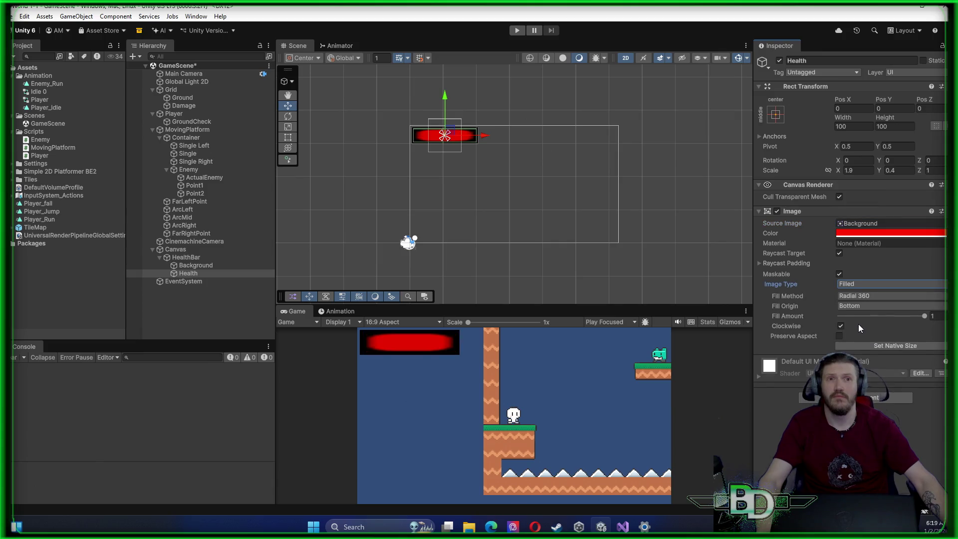
{"action": "left_click", "coordinate": [871, 293]}
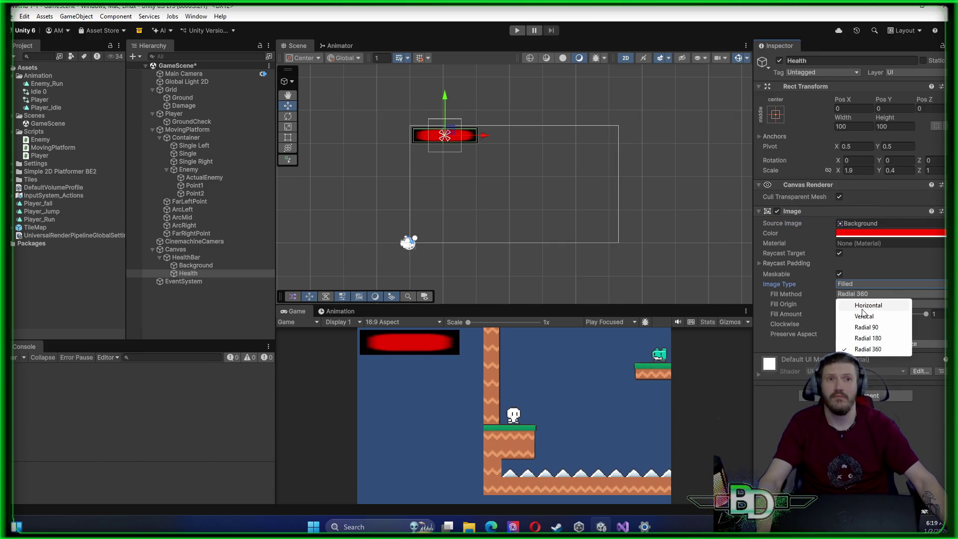
{"action": "left_click", "coordinate": [862, 305]}
{"action": "left_click", "coordinate": [862, 306]}
{"action": "left_click", "coordinate": [859, 316]}
{"action": "mouse_move", "coordinate": [924, 313]}
{"action": "left_mouse_down"}
{"action": "mouse_move", "coordinate": [831, 331]}
{"action": "mouse_move", "coordinate": [928, 331]}
{"action": "left_mouse_up"}
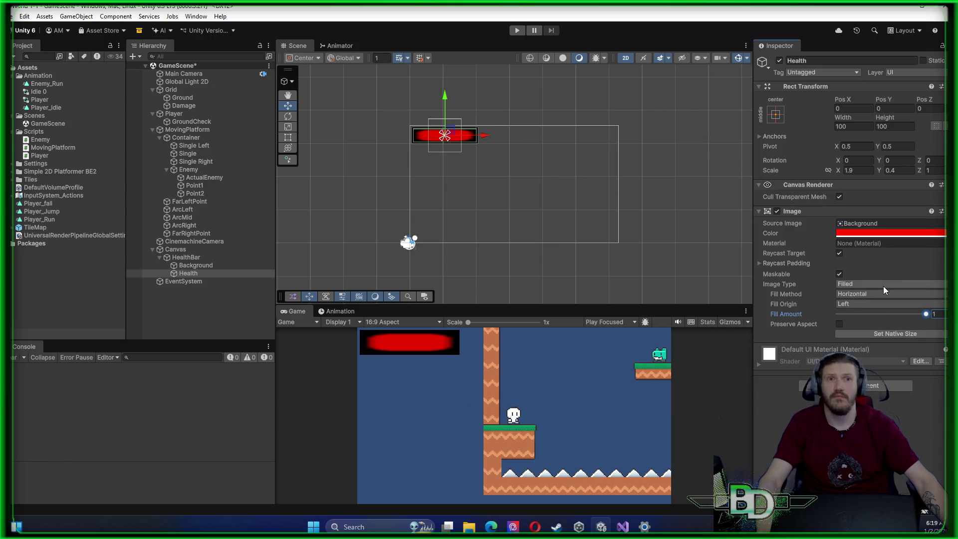
{"action": "left_click", "coordinate": [876, 224]}
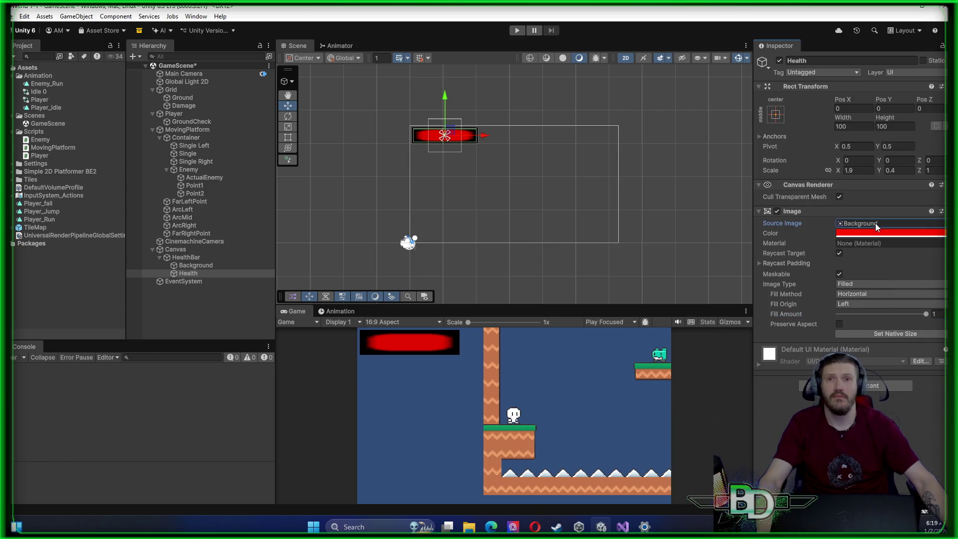
Compare the Simple, Sliced and Vertical options, then return to a Filled, Horizontal image
{"action": "left_click", "coordinate": [857, 285]}
{"action": "left_click", "coordinate": [863, 296]}
{"action": "left_click", "coordinate": [869, 285]}
{"action": "left_click", "coordinate": [860, 306]}
{"action": "left_click", "coordinate": [869, 284]}
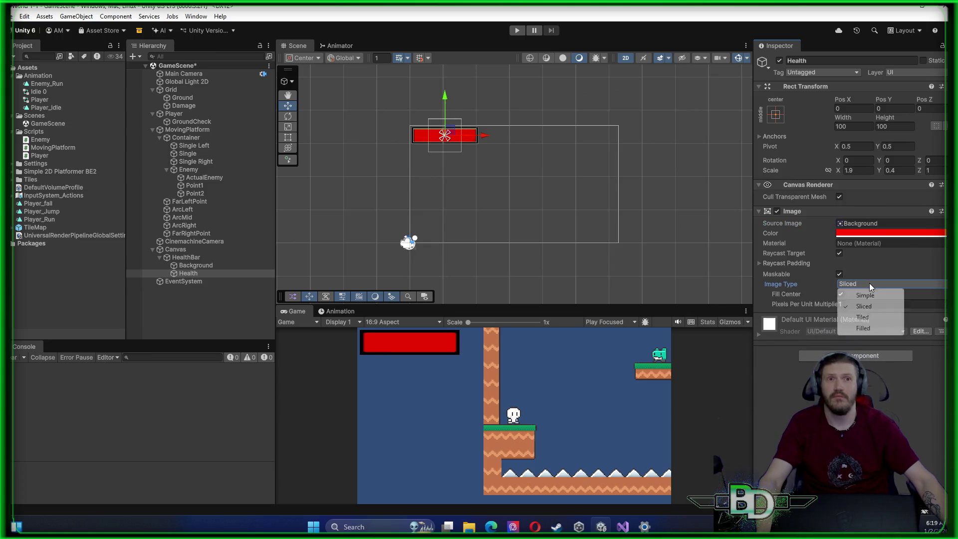
{"action": "left_click", "coordinate": [859, 329]}
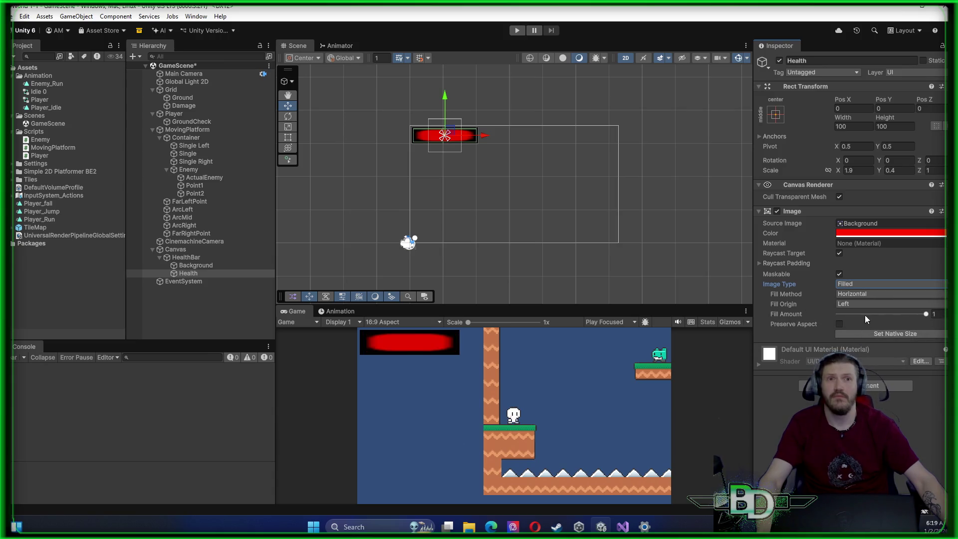
{"action": "left_click", "coordinate": [866, 295]}
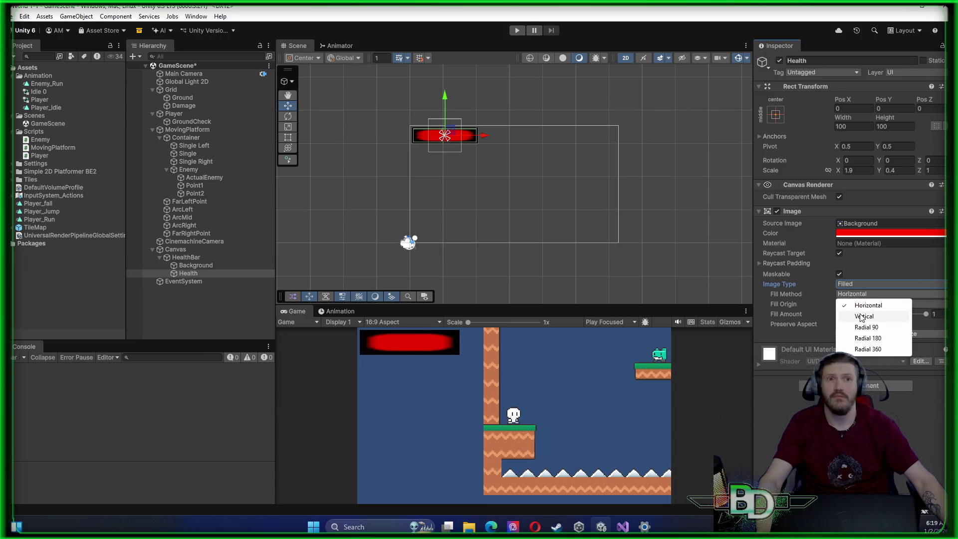
{"action": "left_click", "coordinate": [859, 316]}
{"action": "left_click", "coordinate": [865, 295]}
{"action": "left_click", "coordinate": [864, 305]}
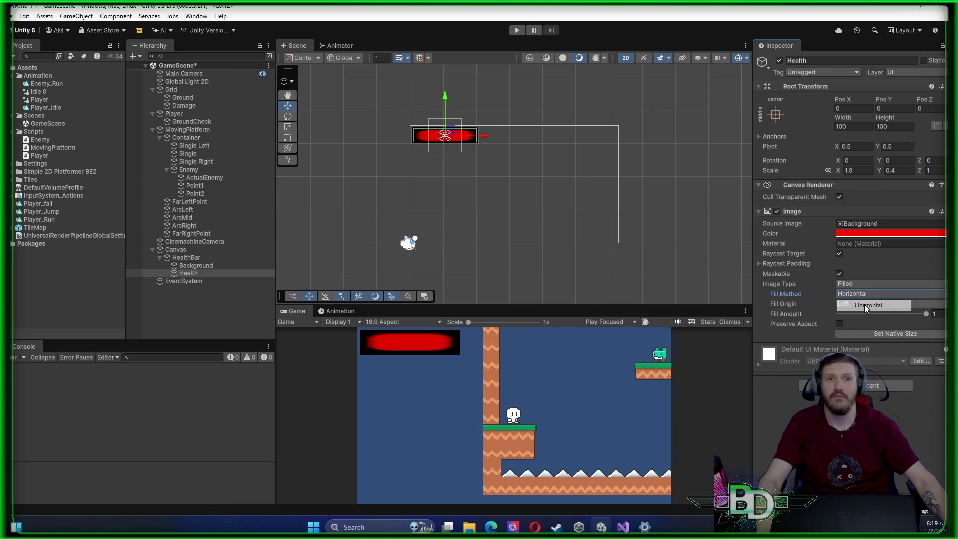
Test Set Native Size and Preserve Aspect, then undo both with Ctrl+Z
{"action": "left_click", "coordinate": [842, 325]}
{"action": "left_click", "coordinate": [852, 333]}
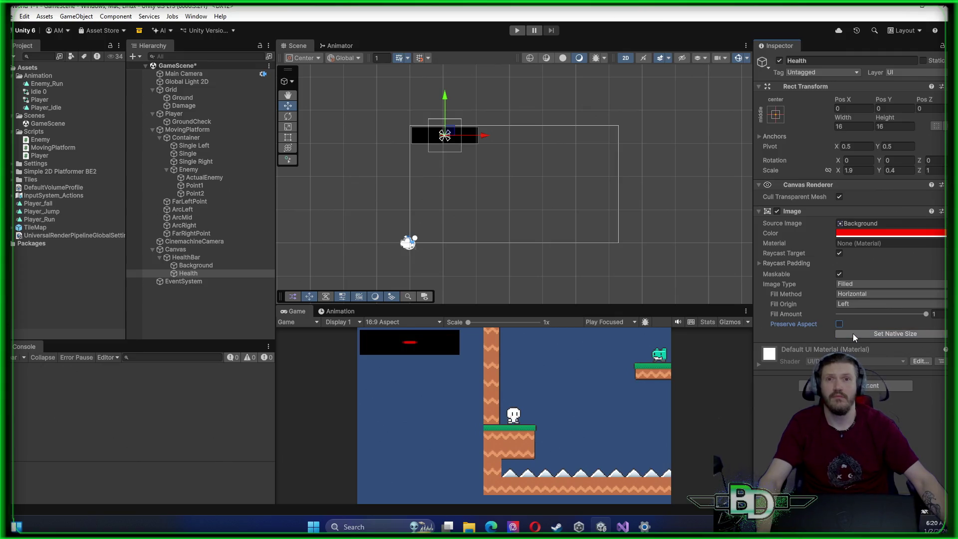
{"action": "left_click", "coordinate": [842, 325]}
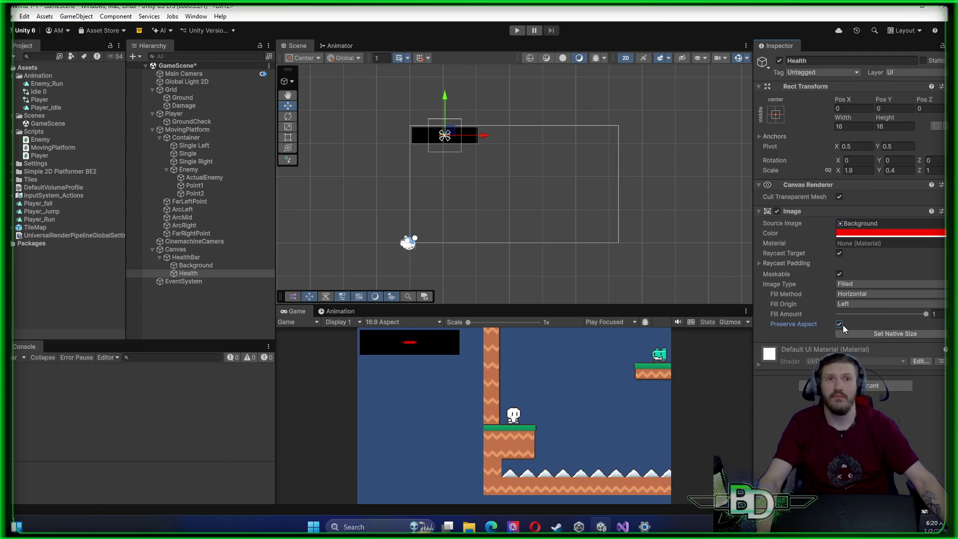
{"action": "key", "text": "ctrl+z"}
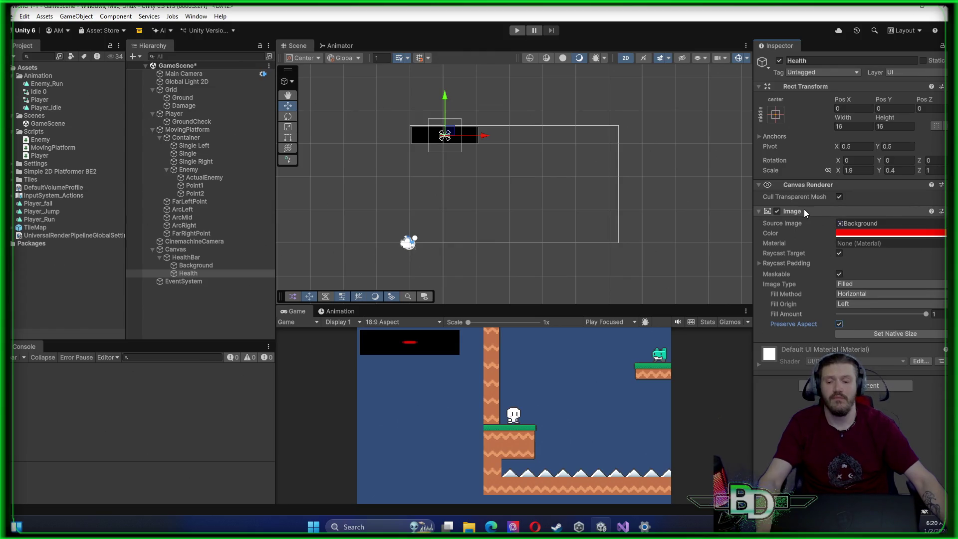
{"action": "key", "text": "ctrl+z"}
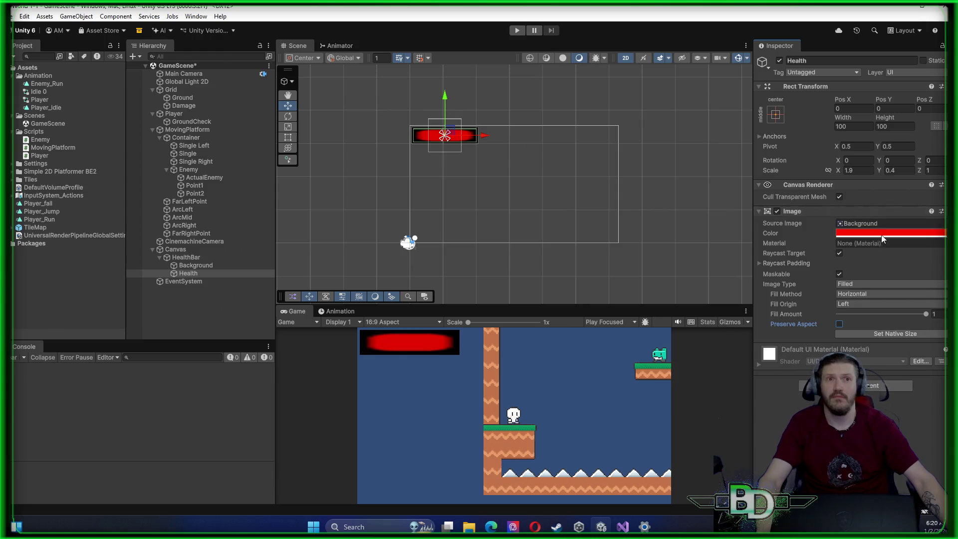
Give the Health image the InputFieldBackground sprite and make it Filled again
{"action": "left_click", "coordinate": [943, 223]}
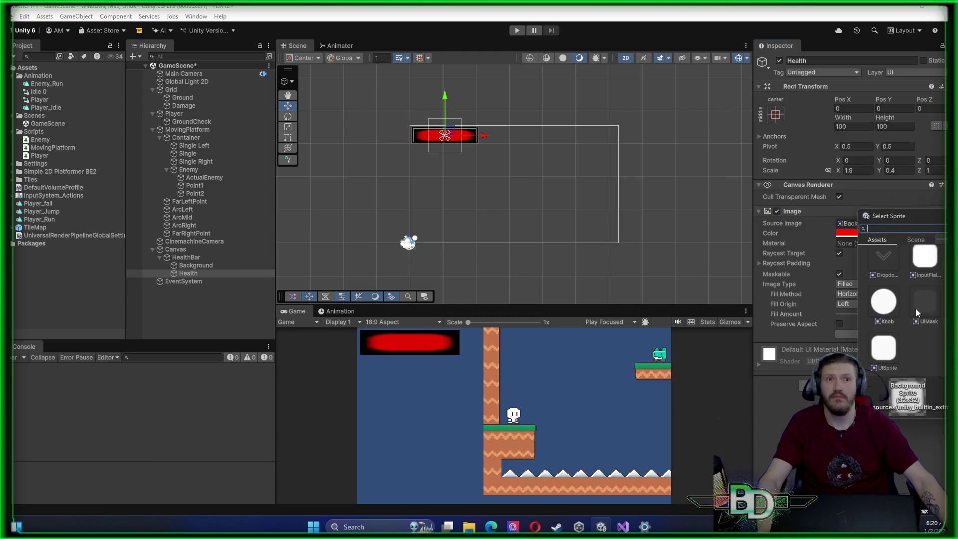
{"action": "left_click", "coordinate": [926, 269]}
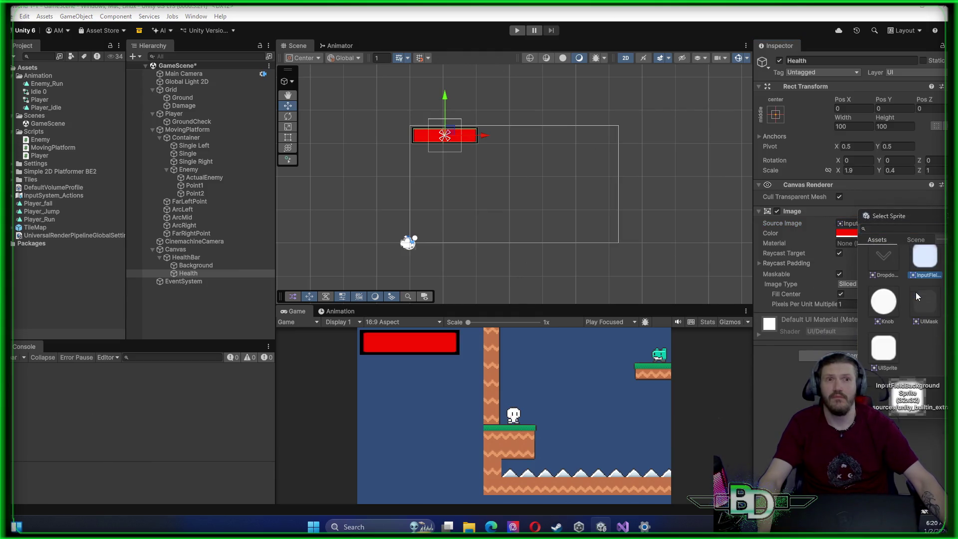
{"action": "double_click", "coordinate": [929, 265]}
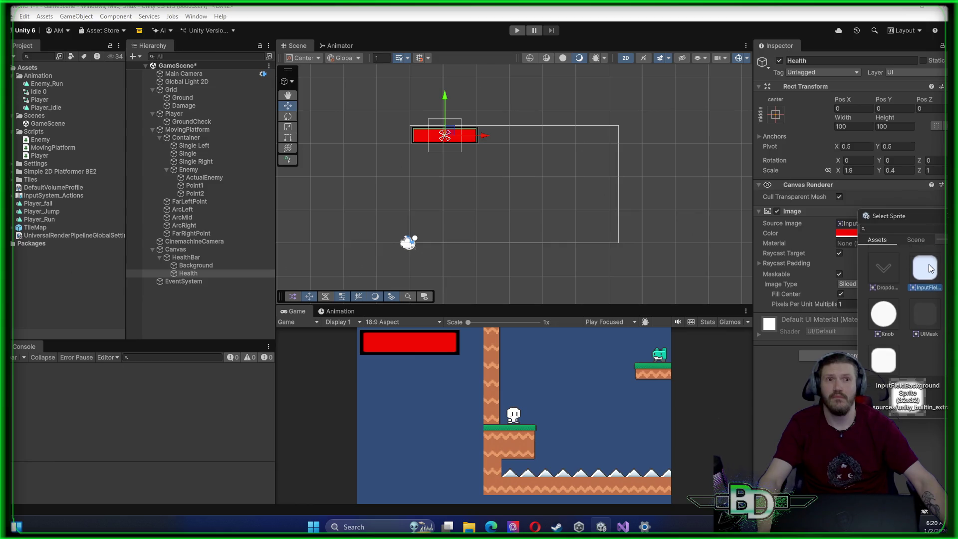
{"action": "left_click", "coordinate": [900, 284]}
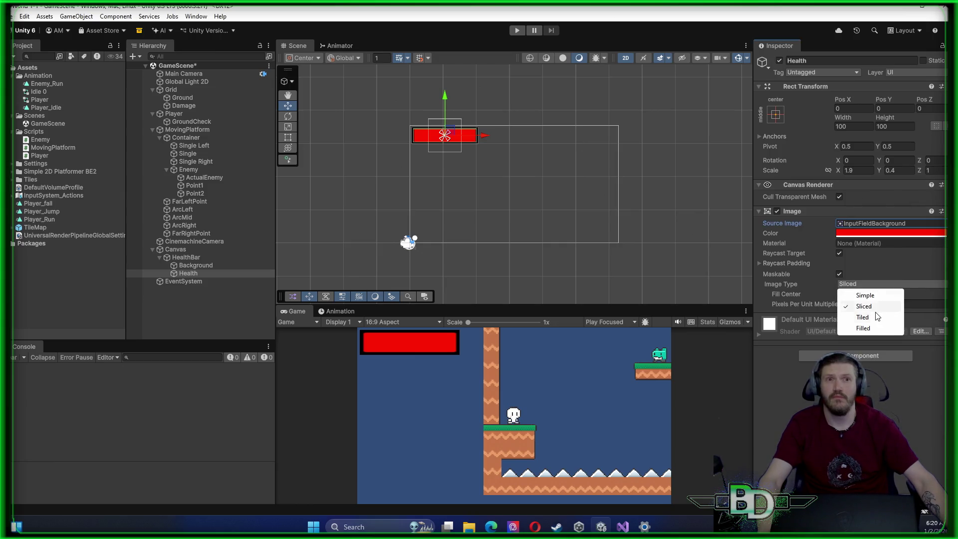
{"action": "left_click", "coordinate": [866, 328]}
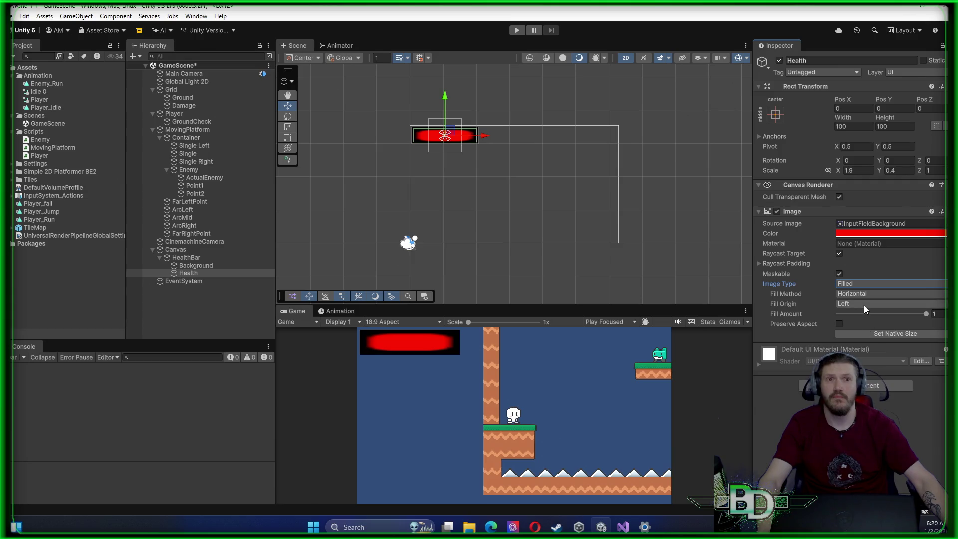
Keep the fill origin at Left, preview about 0.39 fill, and inspect the InputFieldBackground sprite asset
{"action": "left_click", "coordinate": [864, 304]}
{"action": "left_click", "coordinate": [861, 327]}
{"action": "left_click", "coordinate": [863, 304]}
{"action": "left_click", "coordinate": [859, 315]}
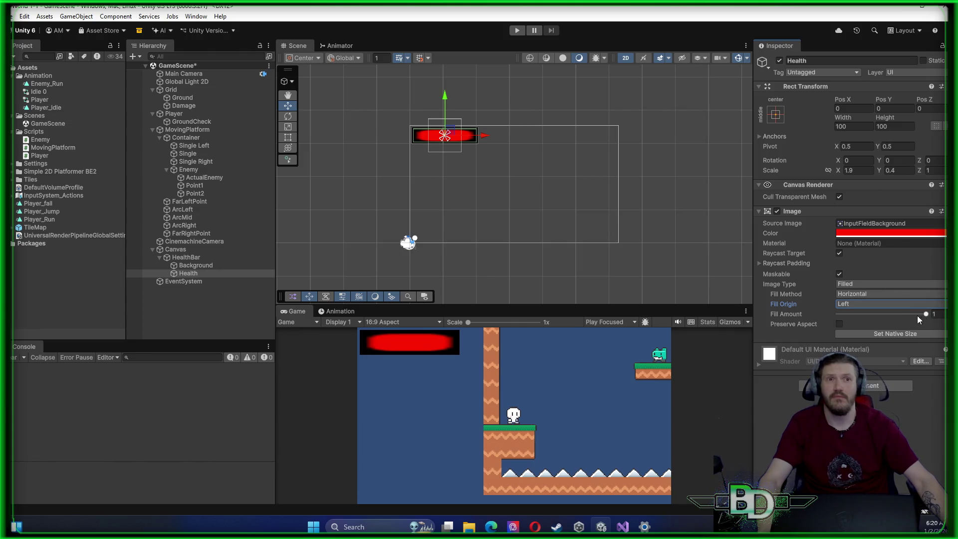
{"action": "mouse_move", "coordinate": [924, 313]}
{"action": "left_mouse_down"}
{"action": "mouse_move", "coordinate": [821, 320]}
{"action": "mouse_move", "coordinate": [933, 319]}
{"action": "left_mouse_up"}
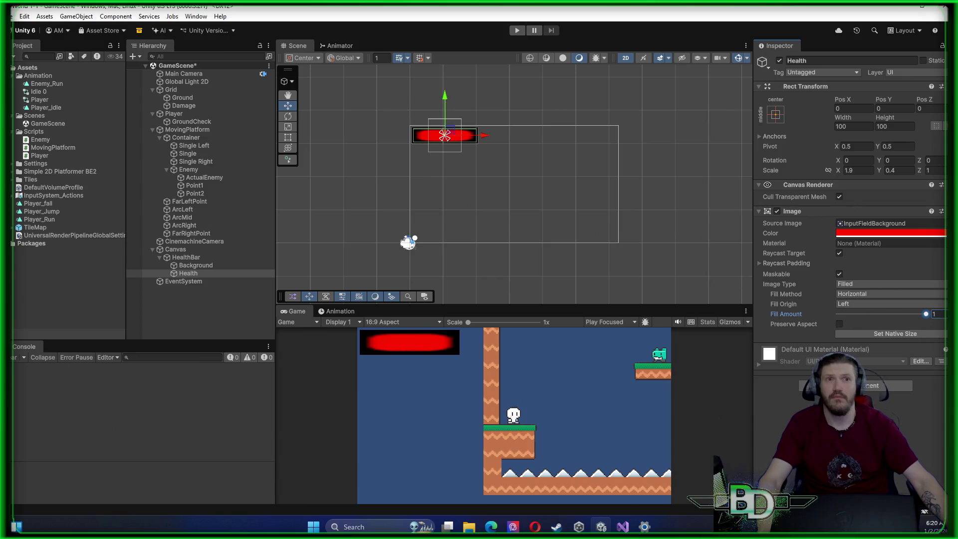
{"action": "double_click", "coordinate": [920, 225]}
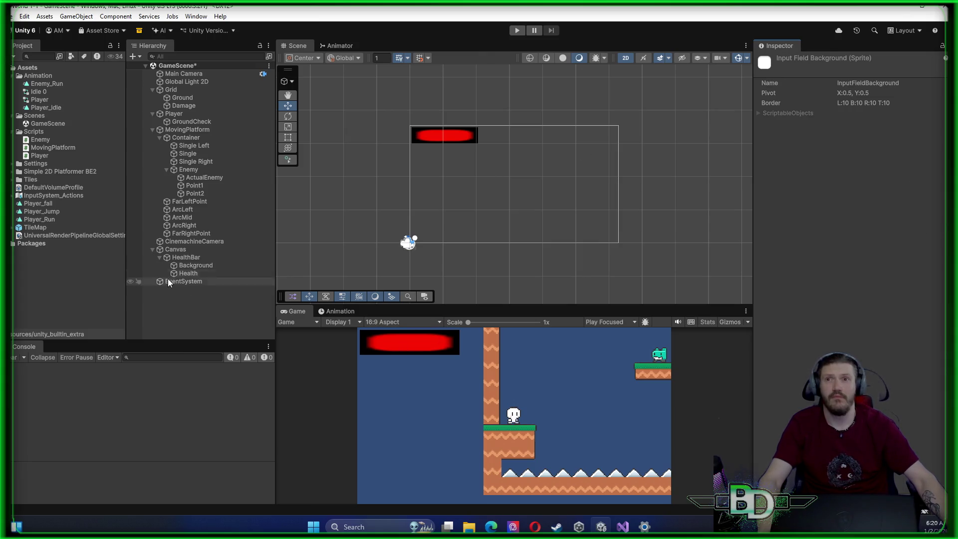
{"action": "left_click", "coordinate": [185, 258]}
Set the Health image's source to the Middle tile sprite and preview it at about 0.7 fill
{"action": "left_click", "coordinate": [189, 273]}
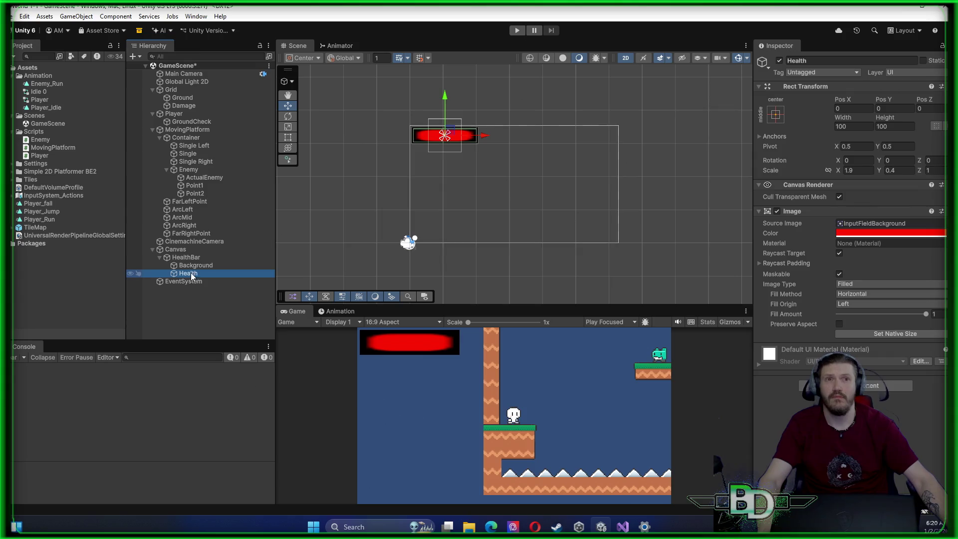
{"action": "left_click", "coordinate": [941, 223]}
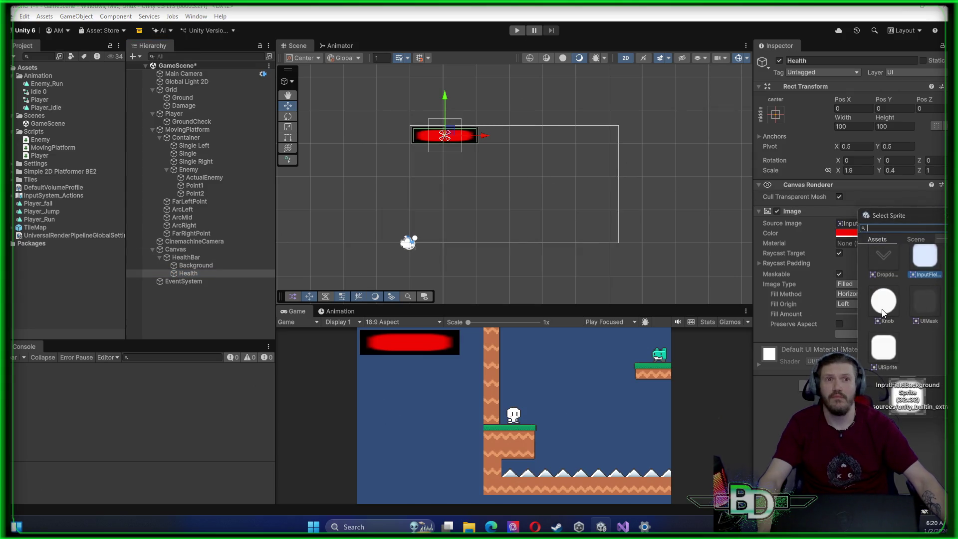
{"action": "scroll", "coordinate": [890, 317], "scroll_direction": "down", "scroll_amount": 5}
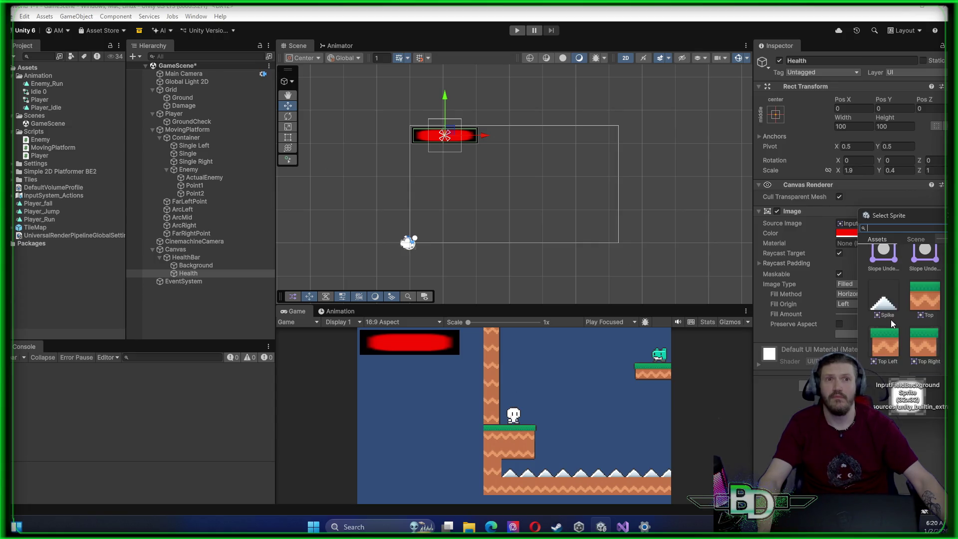
{"action": "scroll", "coordinate": [890, 319], "scroll_direction": "down", "scroll_amount": 3}
{"action": "scroll", "coordinate": [892, 320], "scroll_direction": "down", "scroll_amount": 2}
{"action": "scroll", "coordinate": [892, 319], "scroll_direction": "up", "scroll_amount": 3}
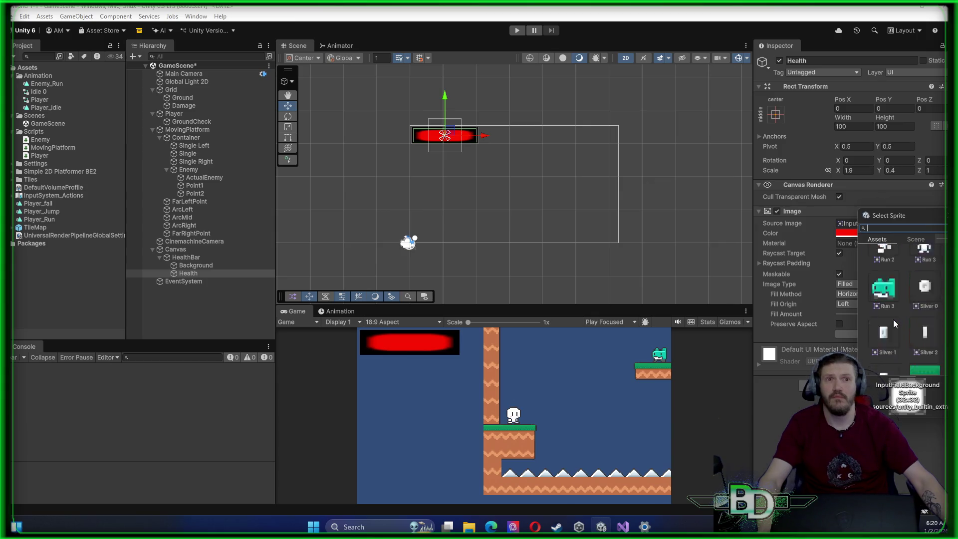
{"action": "left_click", "coordinate": [887, 292]}
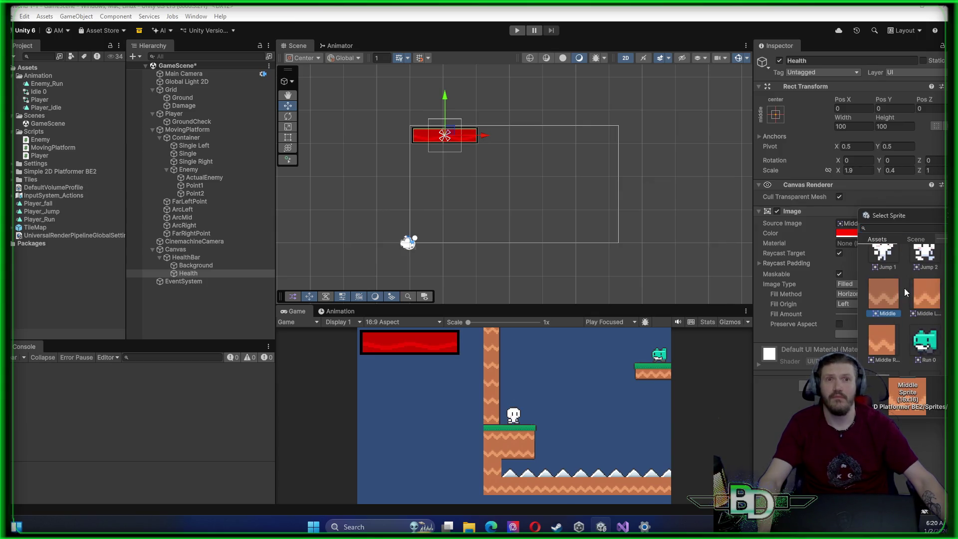
{"action": "key", "text": "Return"}
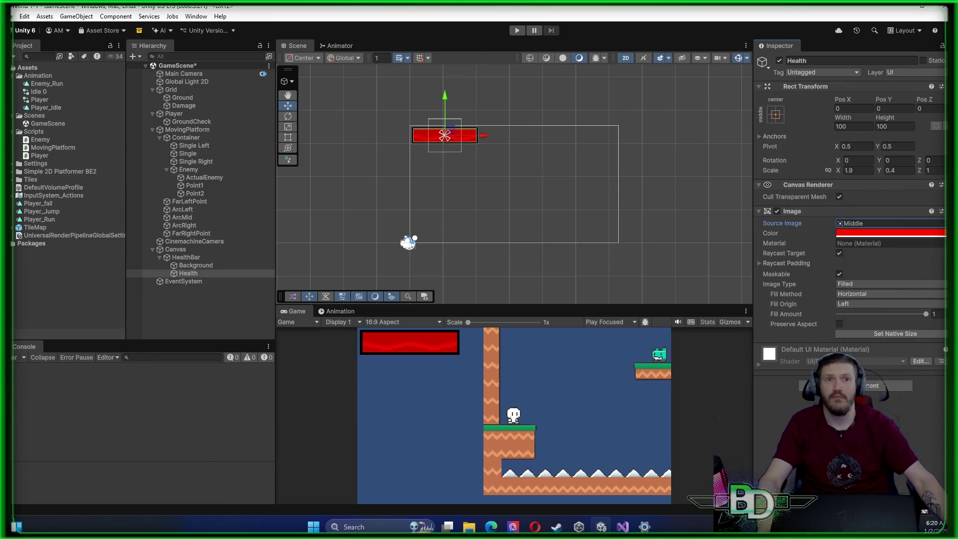
{"action": "mouse_move", "coordinate": [923, 315]}
{"action": "left_mouse_down"}
{"action": "mouse_move", "coordinate": [833, 330]}
{"action": "mouse_move", "coordinate": [933, 319]}
{"action": "left_mouse_up"}
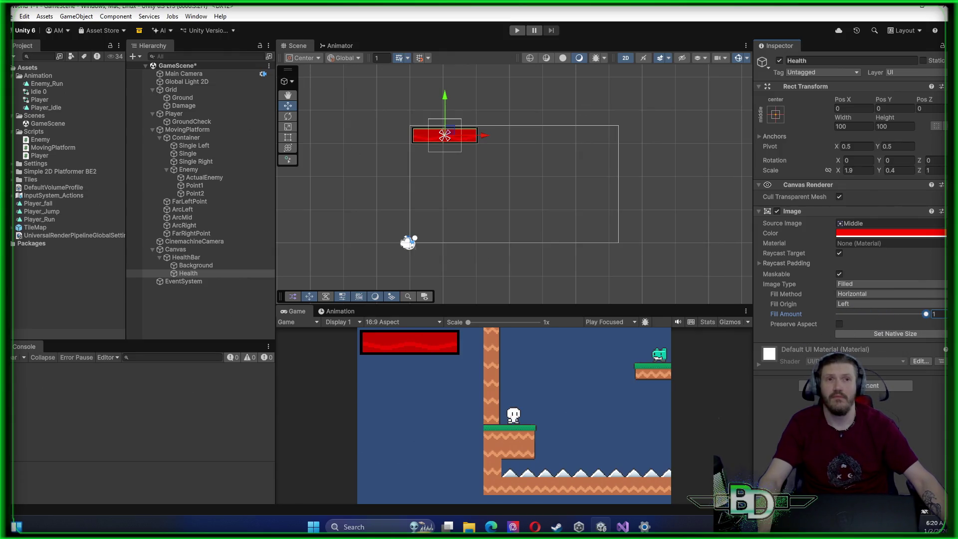
Drag the Health image into the health image field of the Player object's Player script
{"action": "left_click", "coordinate": [187, 115]}
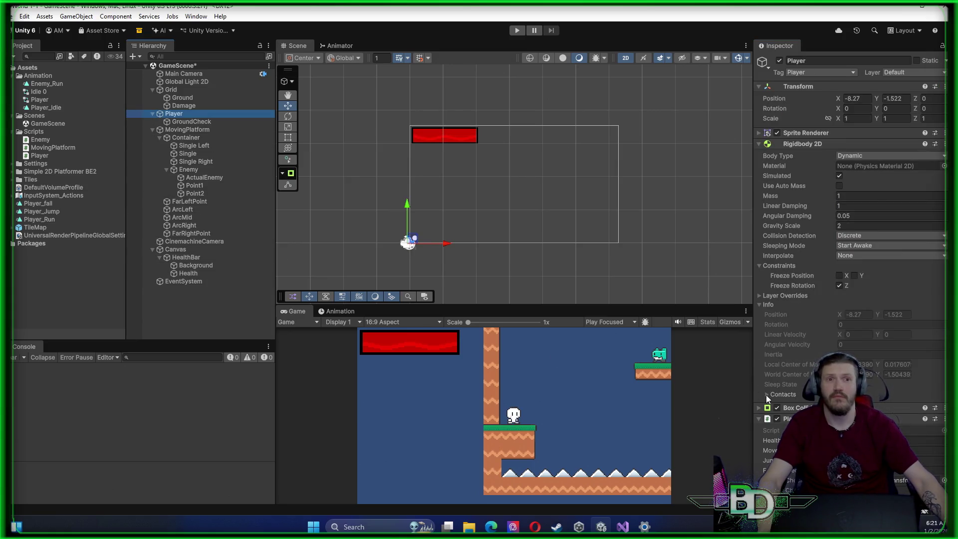
{"action": "scroll", "coordinate": [847, 249], "scroll_direction": "down", "scroll_amount": 4}
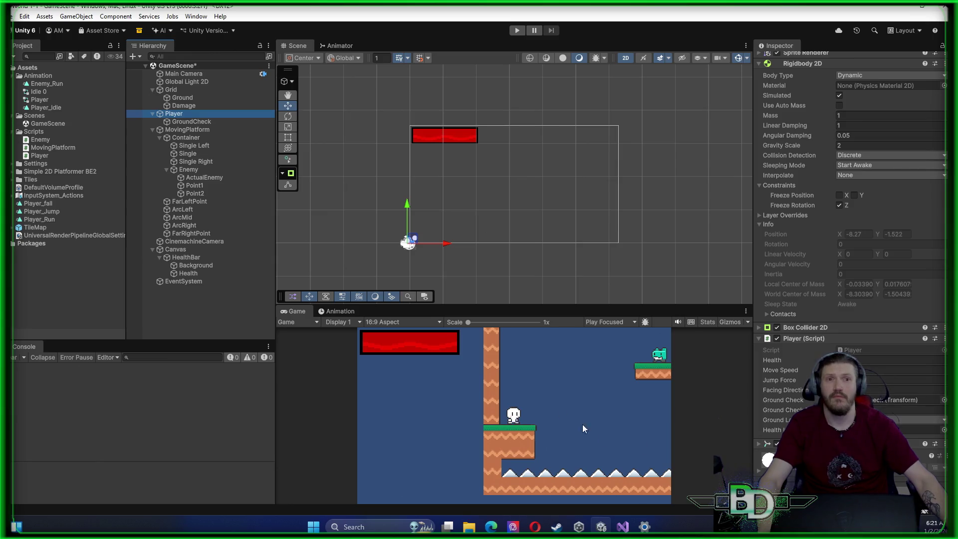
{"action": "left_click_drag", "start_coordinate": [199, 274], "coordinate": [888, 359]}
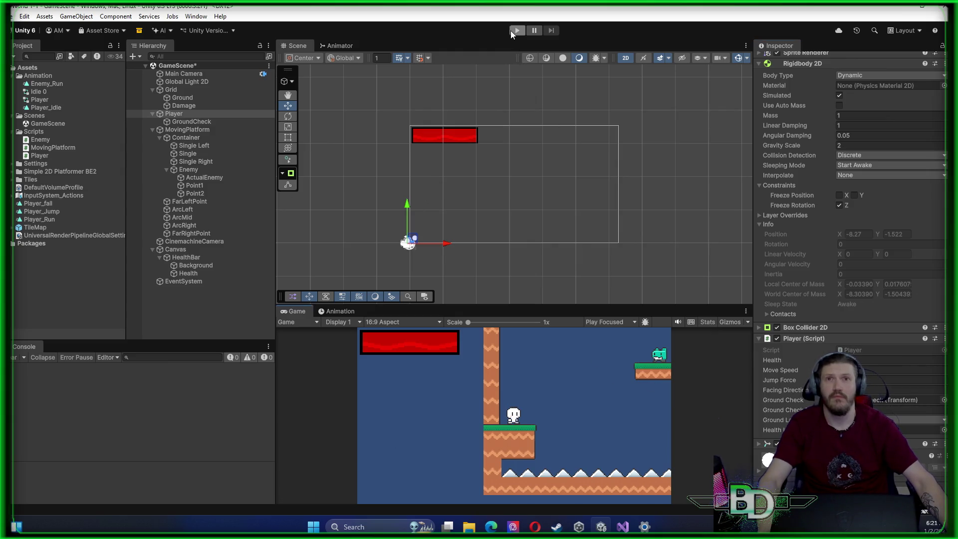
Play-test the level, running right and jumping to watch the health bar drop, then stop
{"action": "left_click", "coordinate": [513, 31]}
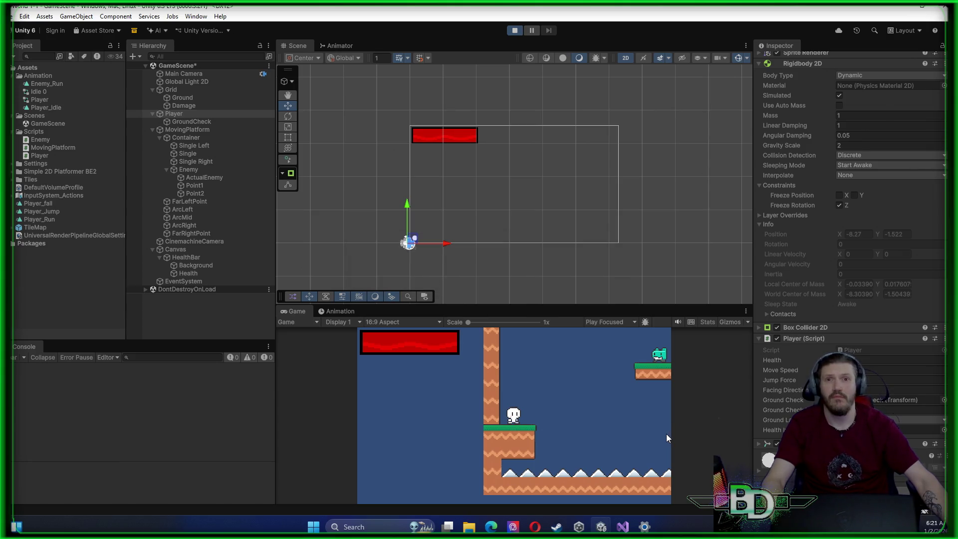
{"action": "key", "text": "d"}
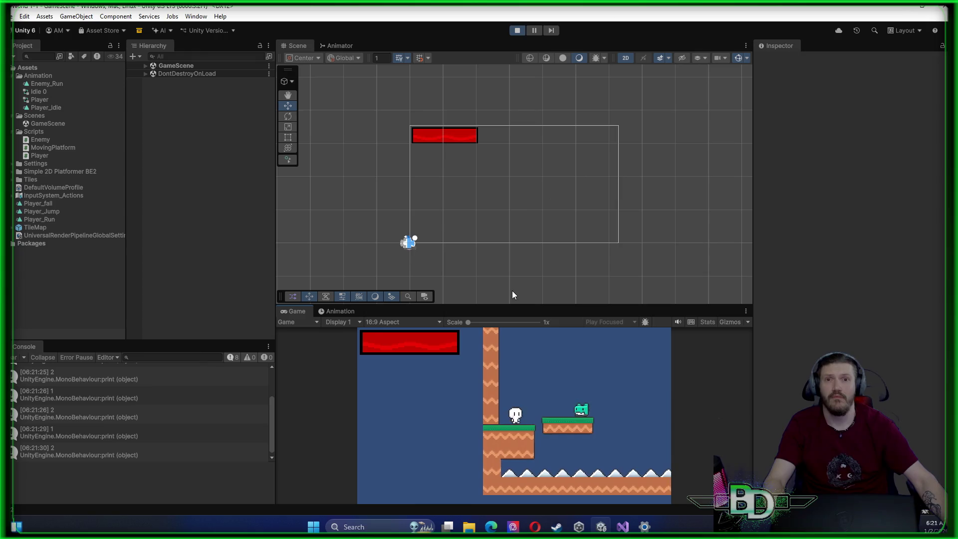
{"action": "key", "text": "d"}
{"action": "key", "text": "space"}
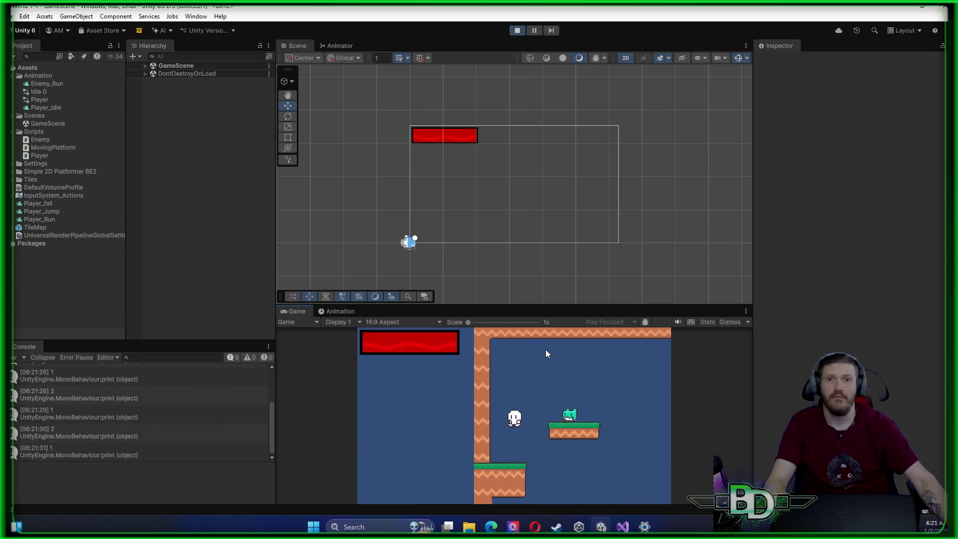
{"action": "key", "text": "d"}
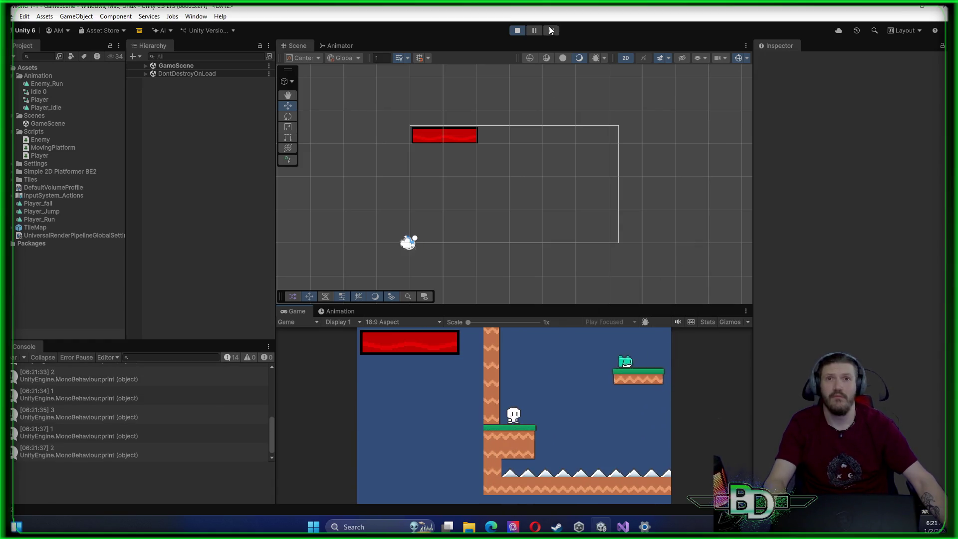
{"action": "left_click", "coordinate": [512, 34]}
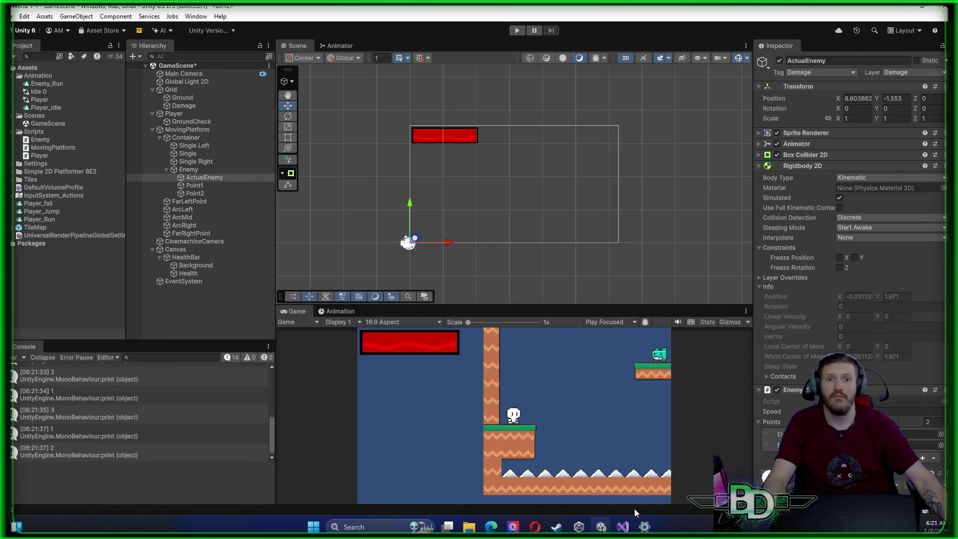
{"action": "left_click", "coordinate": [623, 526]}
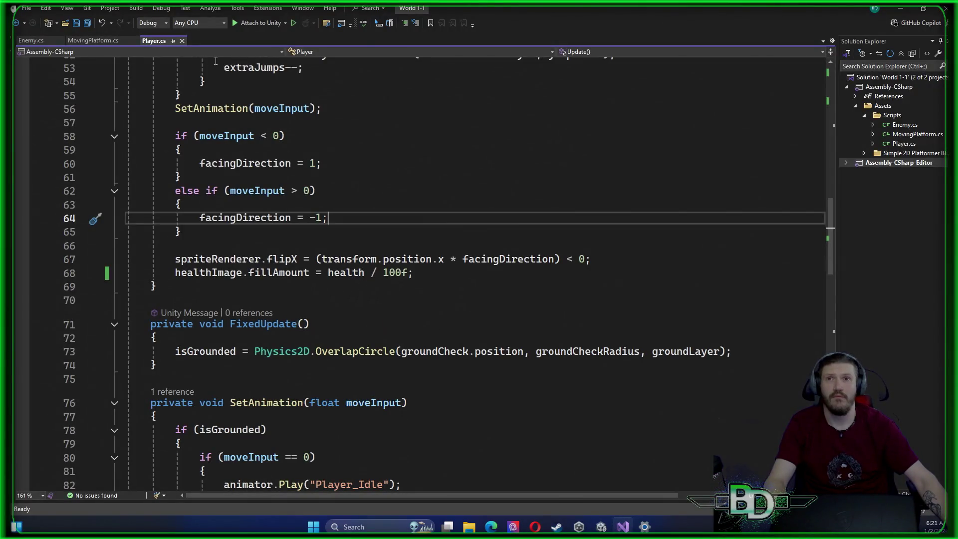
In Player.cs, delete the health <= 0 Die() check from the collision handler
{"action": "left_click", "coordinate": [29, 42]}
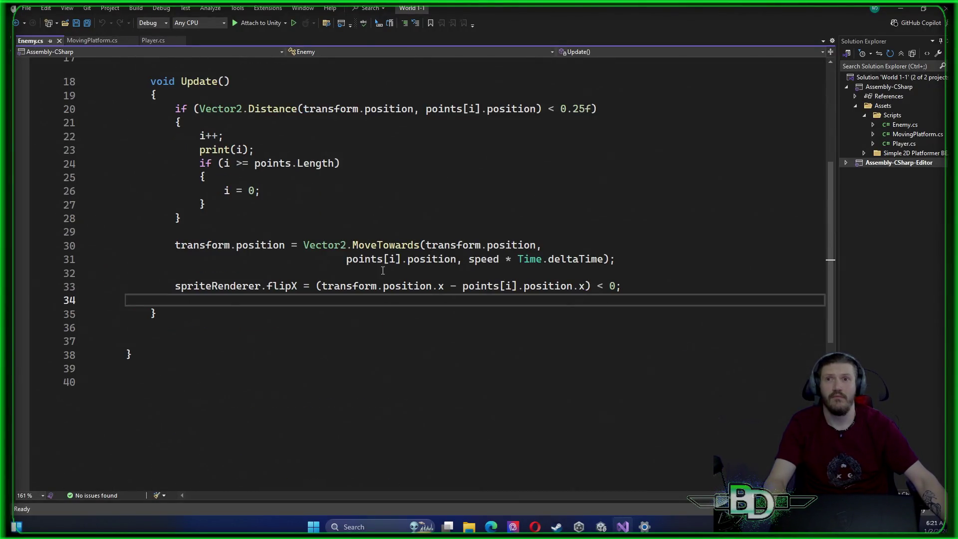
{"action": "scroll", "coordinate": [325, 286], "scroll_direction": "up", "scroll_amount": 5}
{"action": "scroll", "coordinate": [325, 286], "scroll_direction": "up", "scroll_amount": 1}
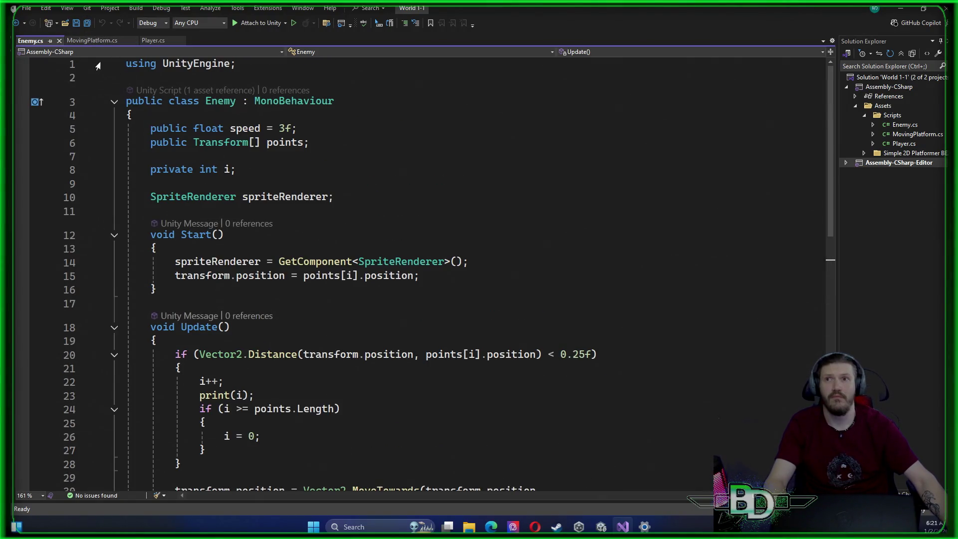
{"action": "left_click", "coordinate": [99, 44]}
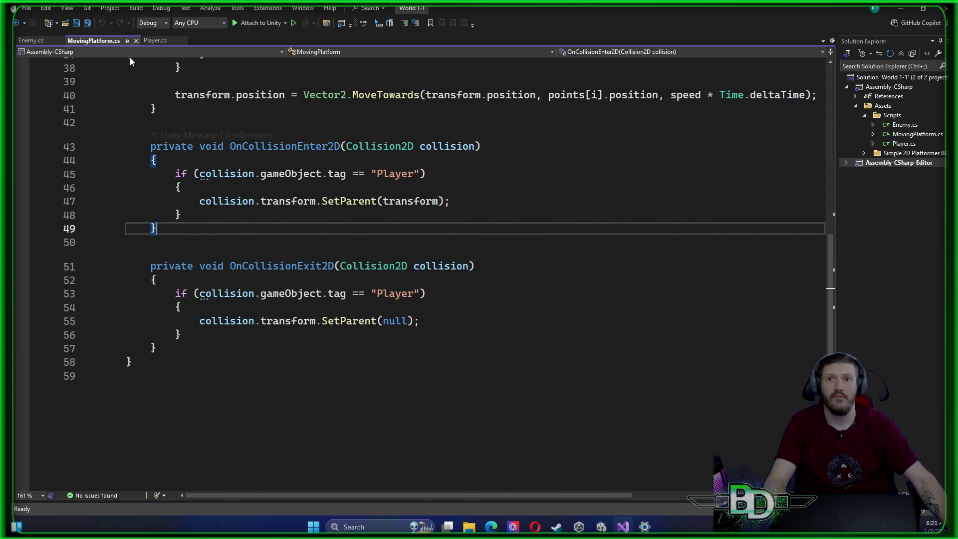
{"action": "scroll", "coordinate": [297, 231], "scroll_direction": "up", "scroll_amount": 7}
{"action": "left_click", "coordinate": [154, 40]}
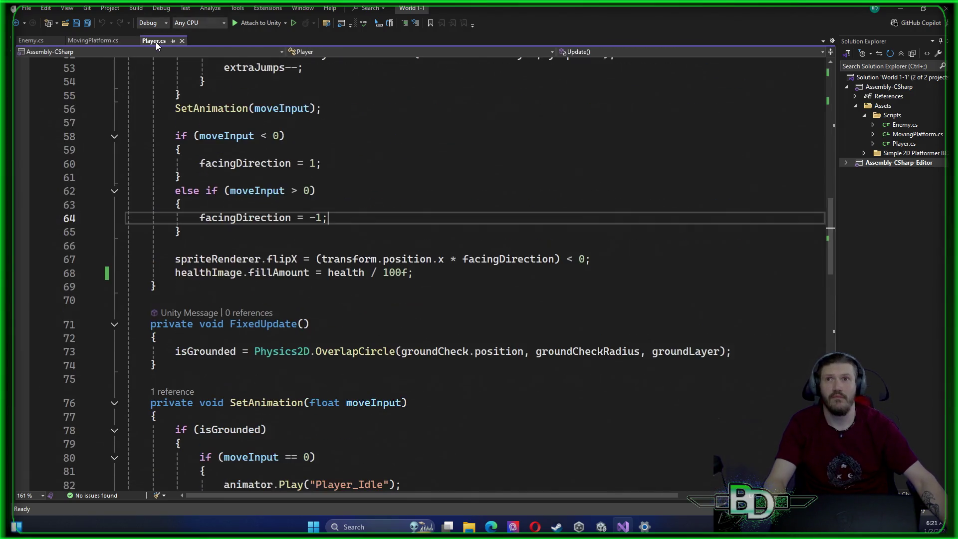
{"action": "scroll", "coordinate": [401, 249], "scroll_direction": "down", "scroll_amount": 13}
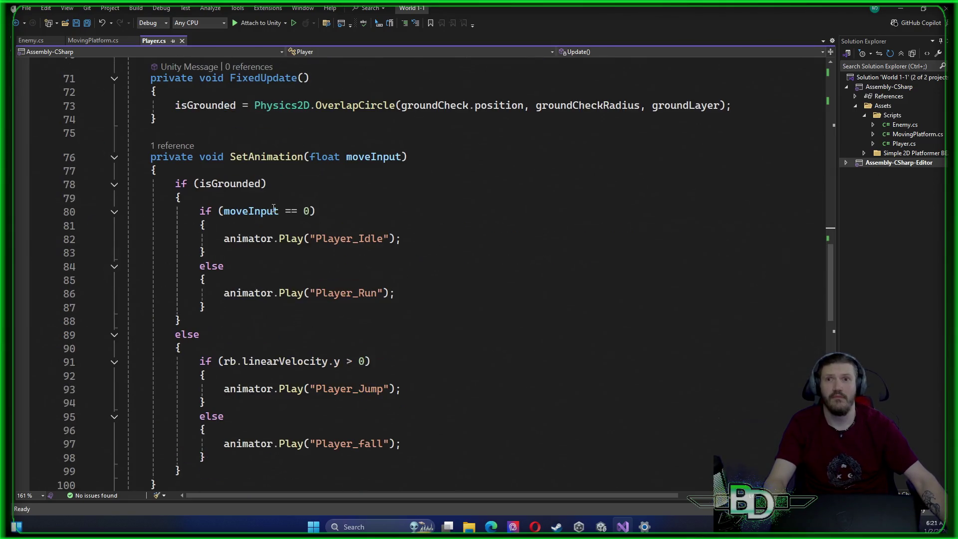
{"action": "scroll", "coordinate": [273, 208], "scroll_direction": "down", "scroll_amount": 1}
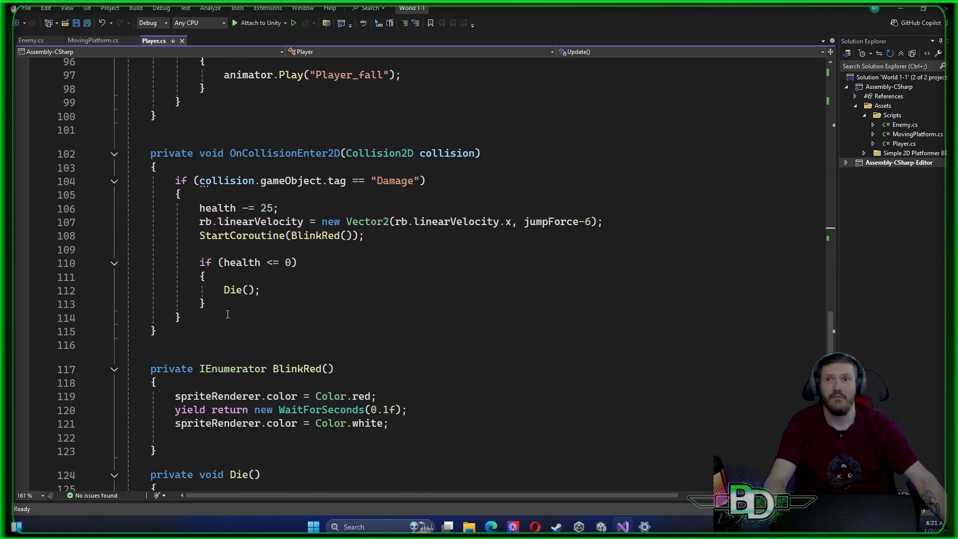
{"action": "left_click_drag", "start_coordinate": [205, 304], "coordinate": [99, 260]}
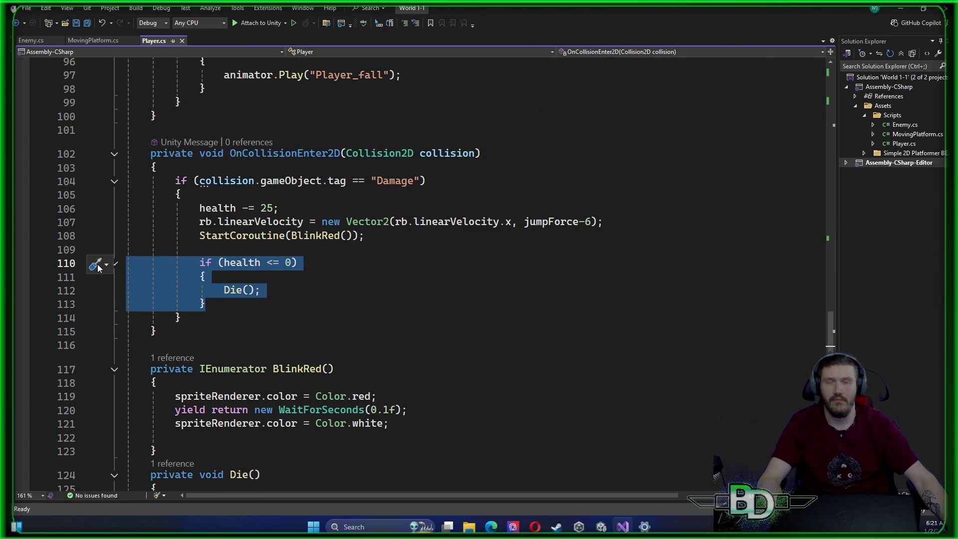
{"action": "key", "text": "Delete"}
Add the health <= 0 death check to FixedUpdate after the ground check via the Copilot suggestion
{"action": "scroll", "coordinate": [189, 240], "scroll_direction": "up", "scroll_amount": 8}
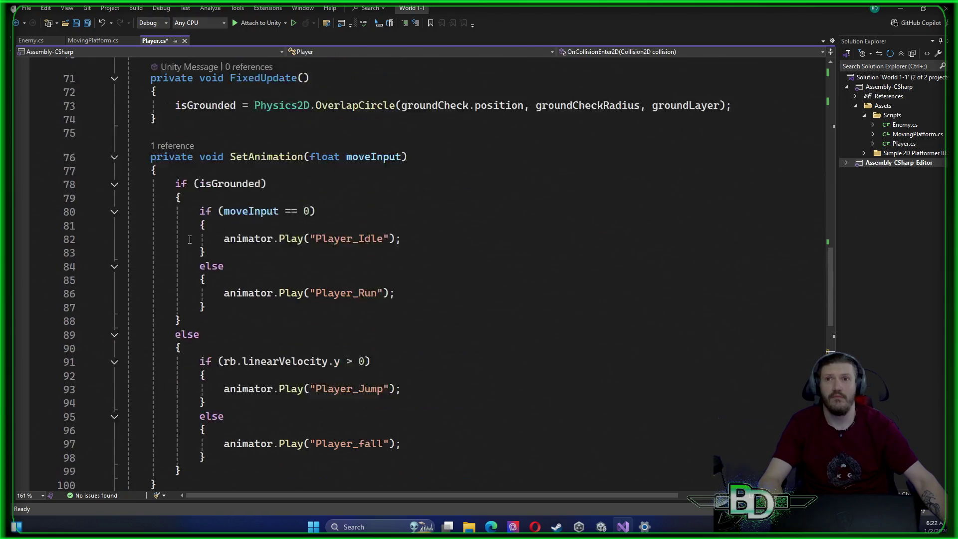
{"action": "scroll", "coordinate": [189, 239], "scroll_direction": "up", "scroll_amount": 2}
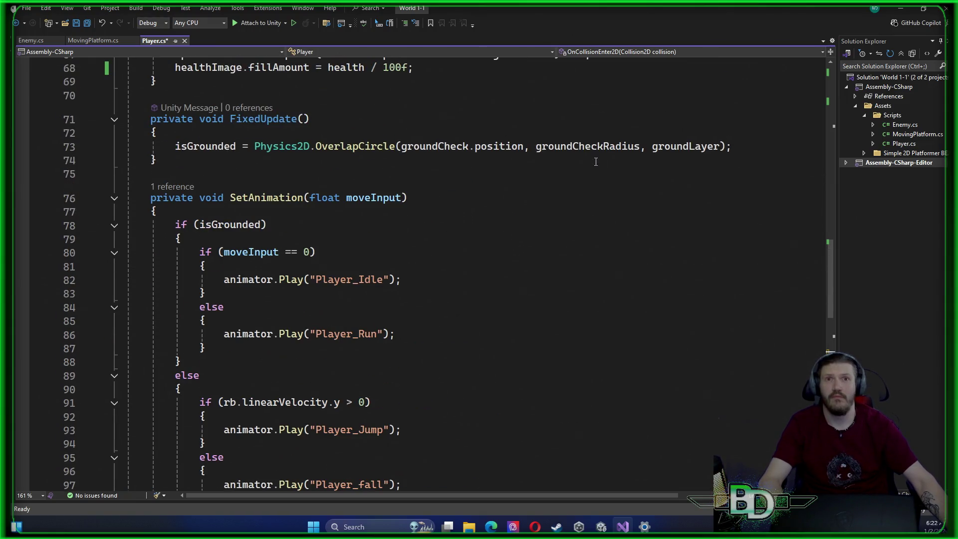
{"action": "left_click", "coordinate": [745, 146]}
{"action": "key", "text": "Return"}
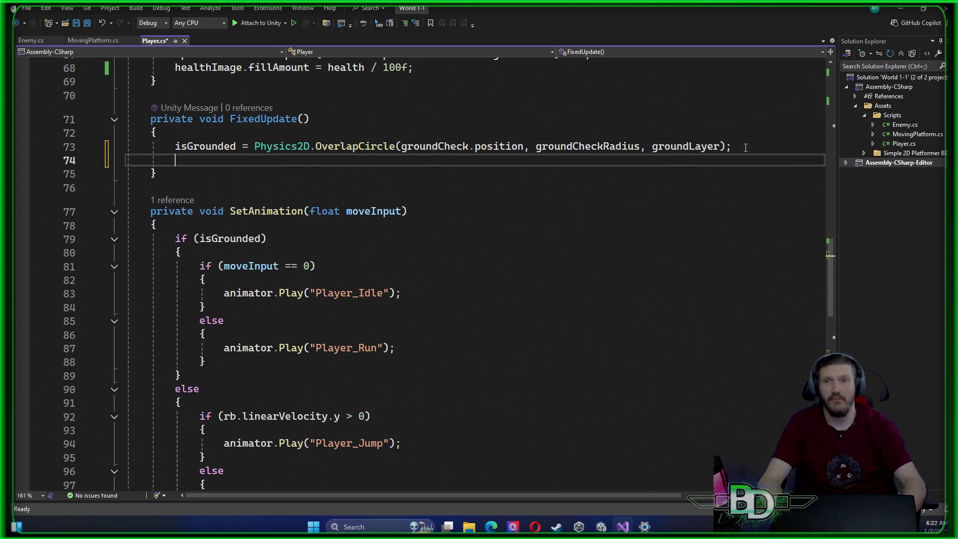
{"action": "key", "text": "Return"}
{"action": "key", "text": "Tab"}
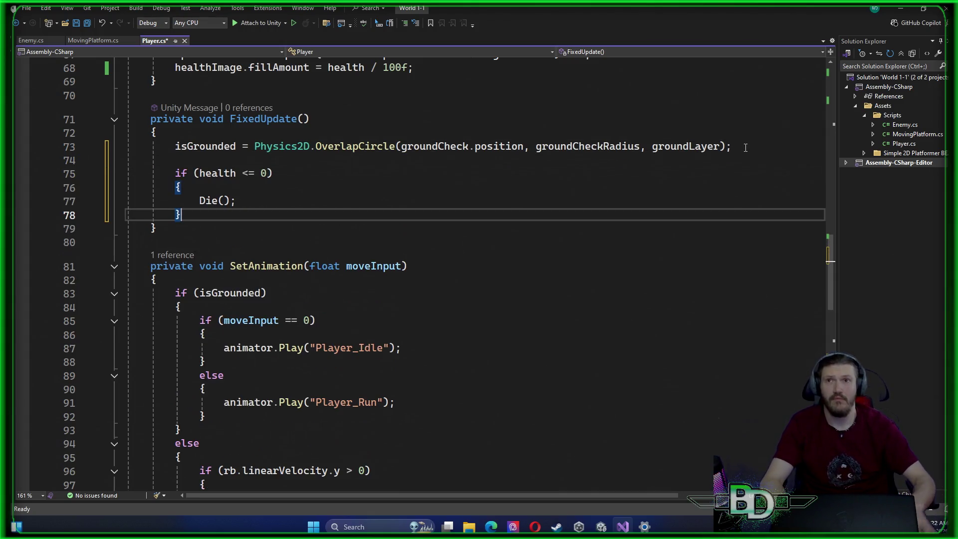
Remove the leftover blank lines from the Damage block in OnCollisionEnter2D
{"action": "scroll", "coordinate": [503, 203], "scroll_direction": "down", "scroll_amount": 10}
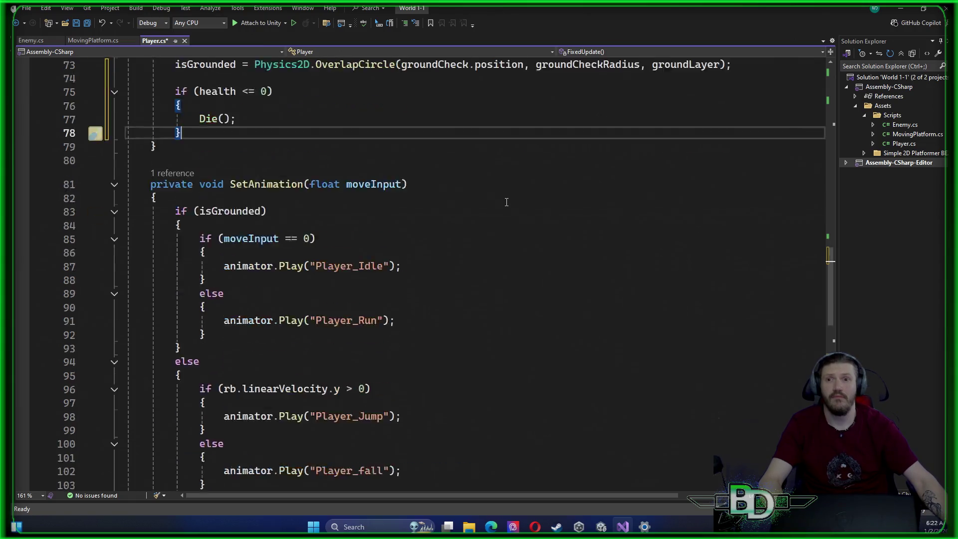
{"action": "scroll", "coordinate": [503, 203], "scroll_direction": "down", "scroll_amount": 5}
{"action": "scroll", "coordinate": [460, 194], "scroll_direction": "up", "scroll_amount": 9}
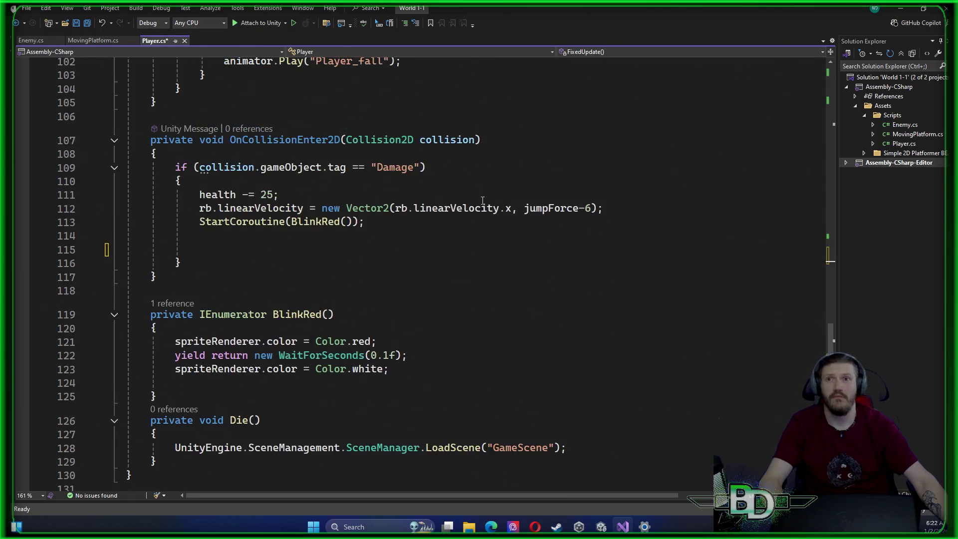
{"action": "scroll", "coordinate": [460, 194], "scroll_direction": "up", "scroll_amount": 5}
{"action": "scroll", "coordinate": [460, 194], "scroll_direction": "down", "scroll_amount": 10}
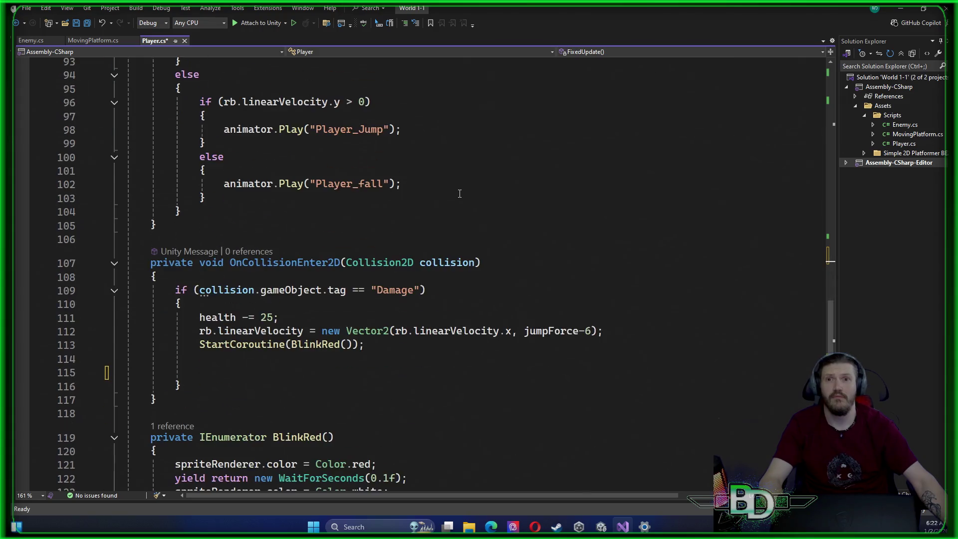
{"action": "scroll", "coordinate": [425, 165], "scroll_direction": "up", "scroll_amount": 2}
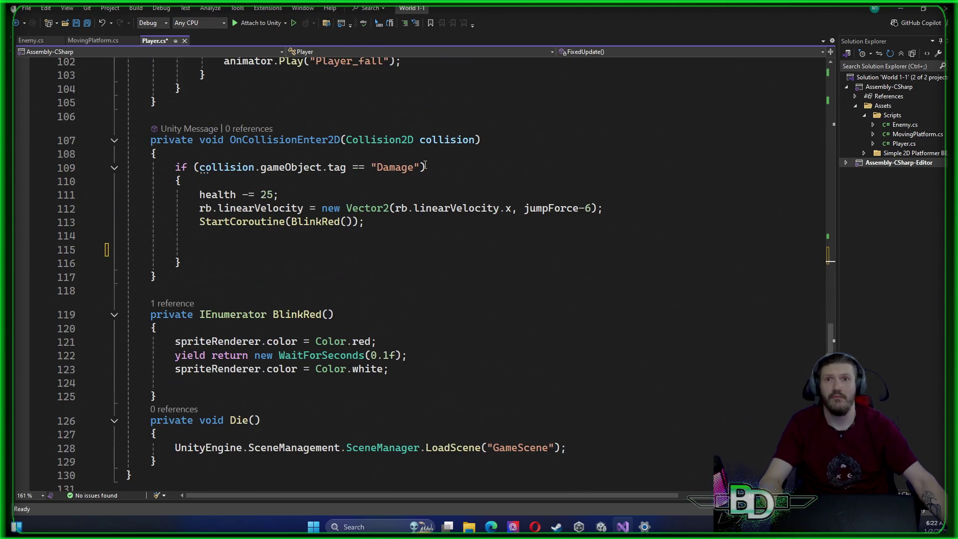
{"action": "left_click_drag", "start_coordinate": [103, 254], "coordinate": [65, 239]}
{"action": "key", "text": "BackSpace"}
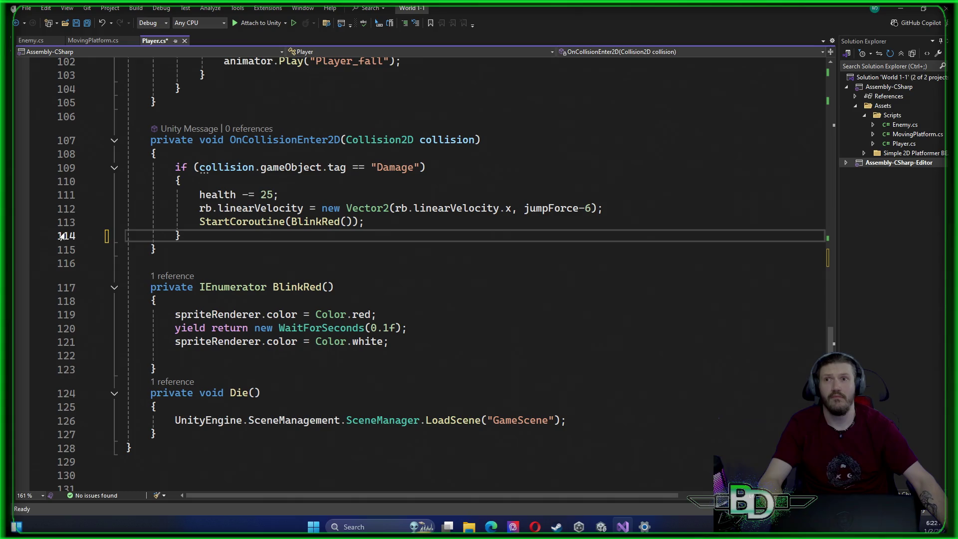
{"action": "left_click_drag", "start_coordinate": [36, 240], "coordinate": [35, 169]}
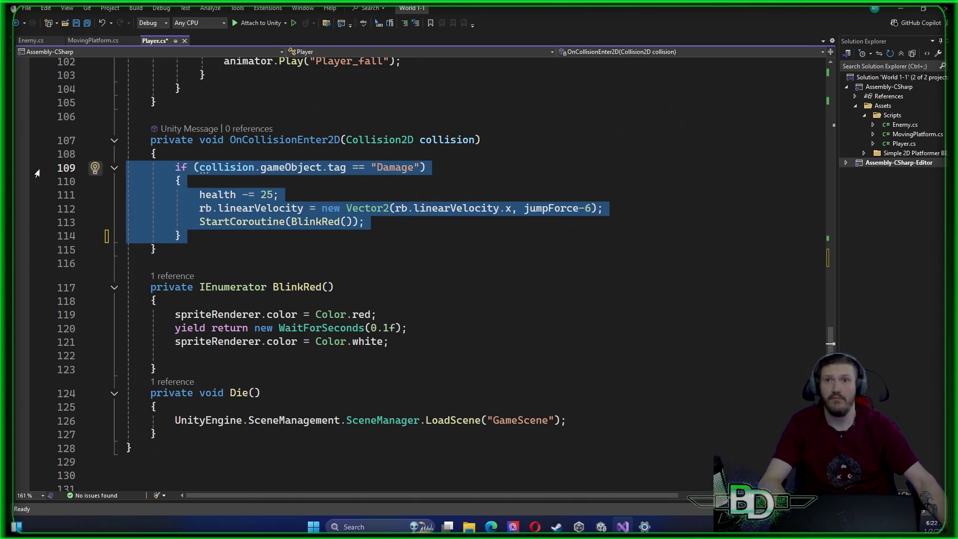
Paste a copy of the Damage block below it, retagged Spike, with its 25 damage removed
{"action": "left_click", "coordinate": [227, 235]}
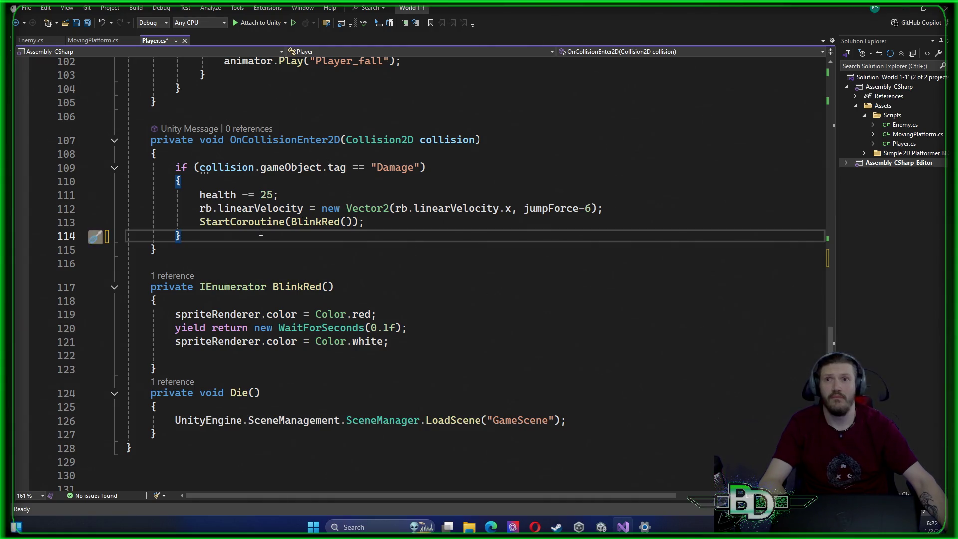
{"action": "key", "text": "Return"}
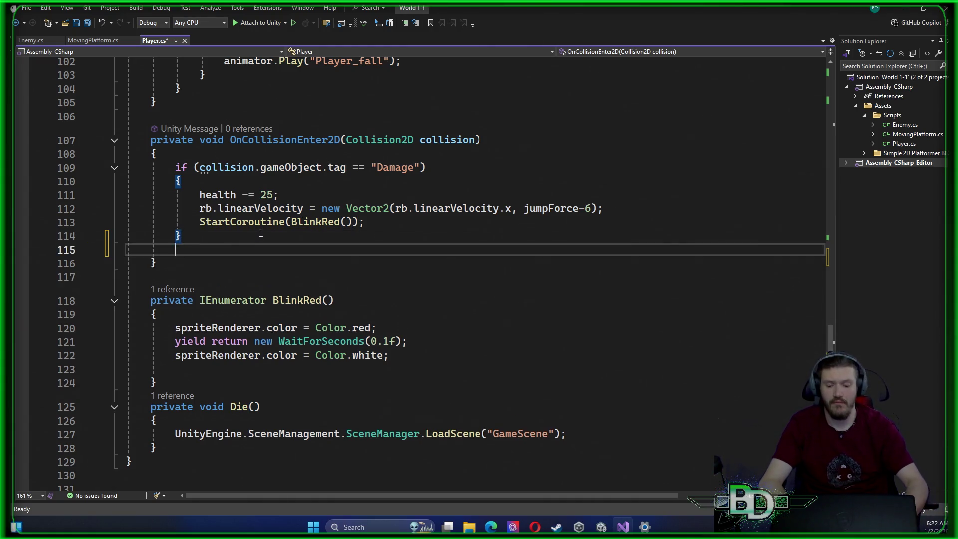
{"action": "type", "text": "if (collision.gameObject.tag == \"Damage\")         {             health -= 25;             rb.linearVelocity = new Vector2(rb.linearVelocity.x, jumpForce - 6);             StartCoroutine(BlinkRed());         }"}
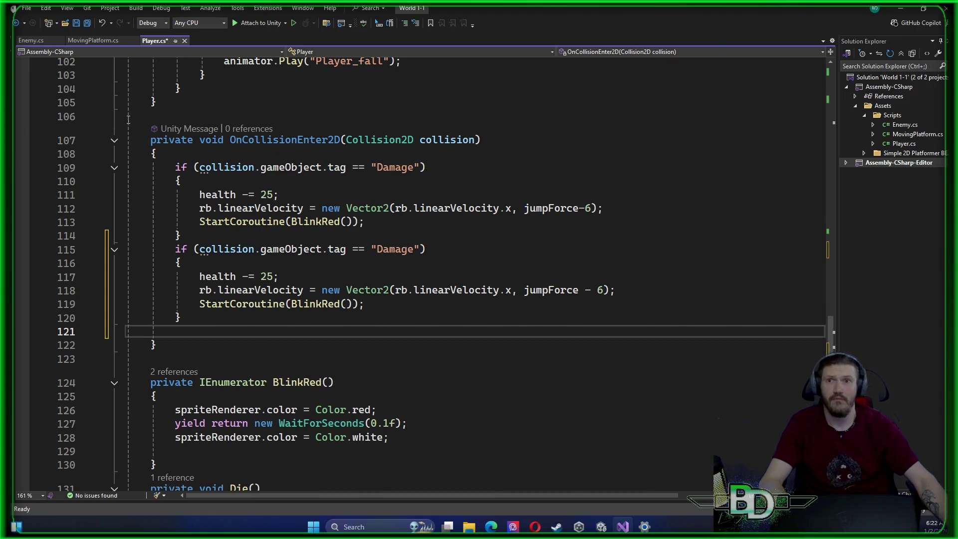
{"action": "left_click_drag", "start_coordinate": [413, 251], "coordinate": [383, 254]}
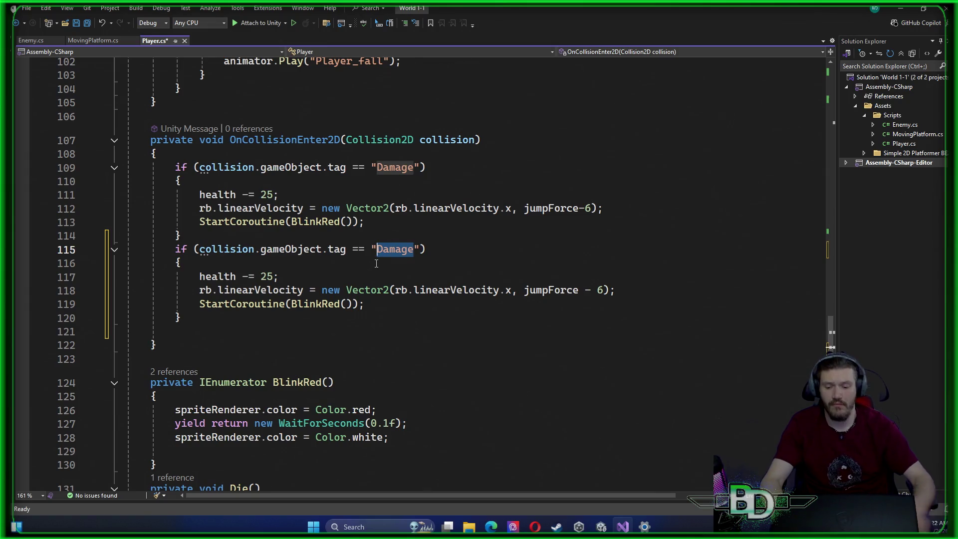
{"action": "key", "text": "BackSpace"}
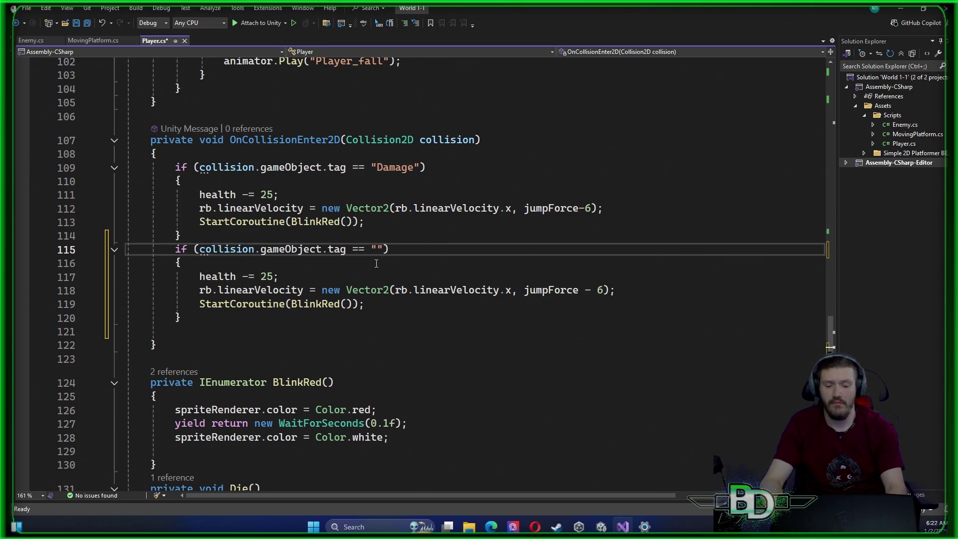
{"action": "type", "text": "Spike"}
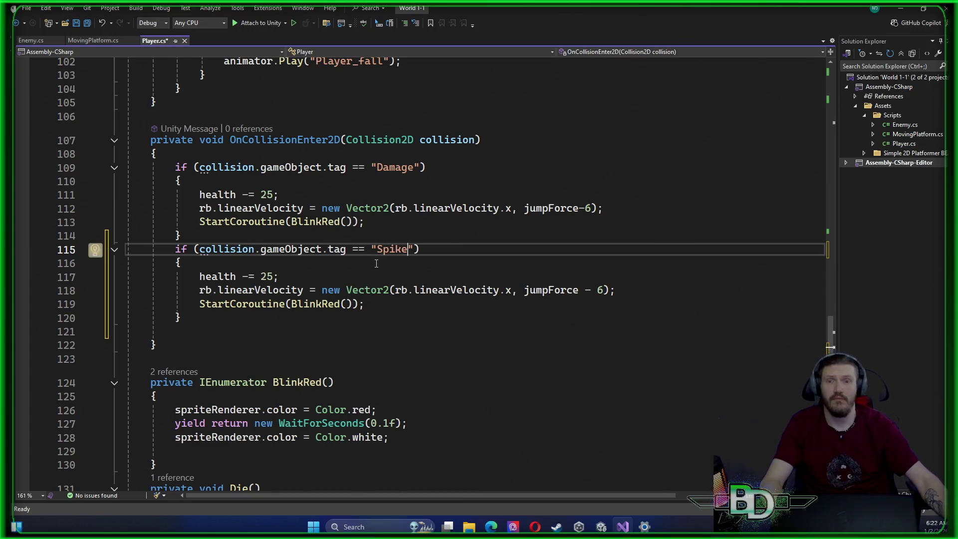
{"action": "left_click", "coordinate": [273, 275]}
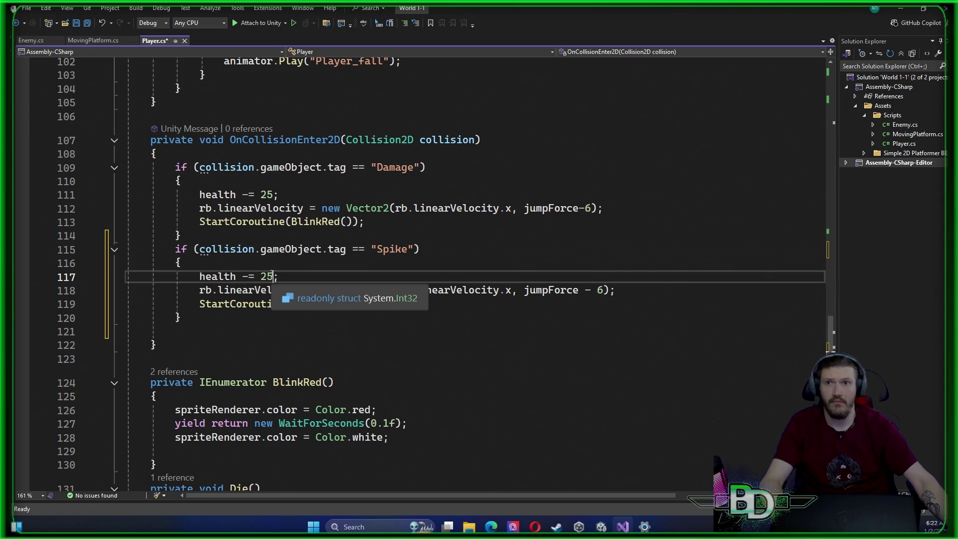
{"action": "key", "text": "BackSpace"}
{"action": "key", "text": "BackSpace"}
{"action": "type", "text": "100"}
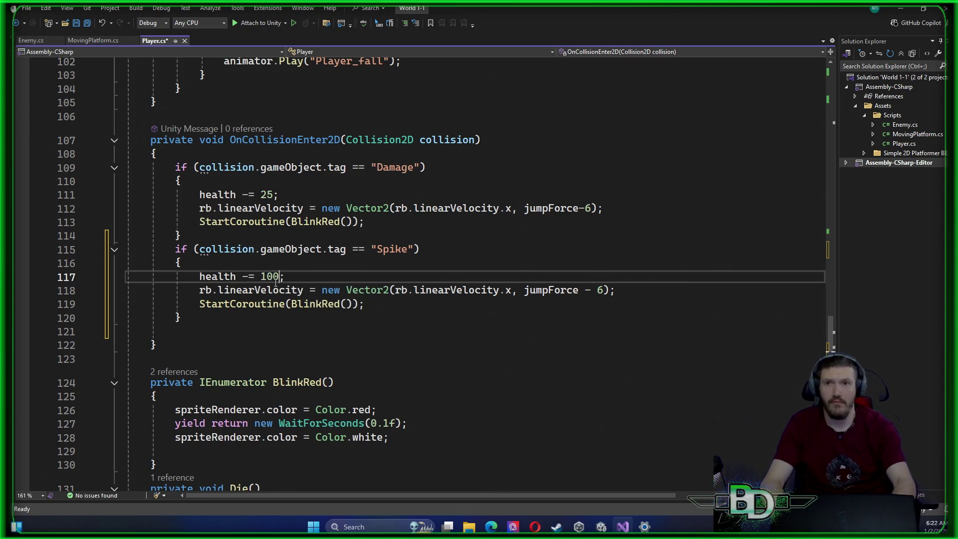
Retag the first block Enemy with health -= 10, and save Player.cs
{"action": "left_click_drag", "start_coordinate": [413, 168], "coordinate": [381, 173]}
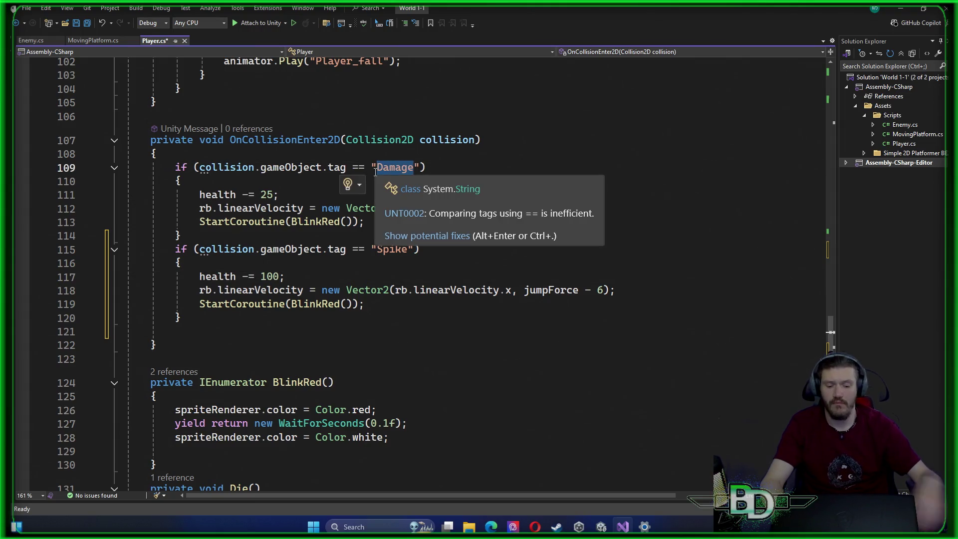
{"action": "type", "text": "Enemy"}
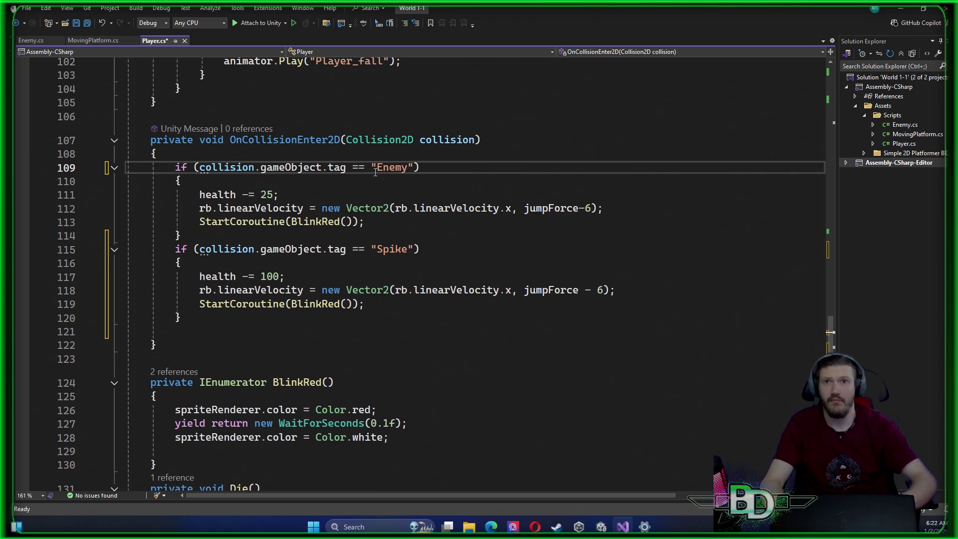
{"action": "double_click", "coordinate": [264, 194]}
{"action": "type", "text": "10"}
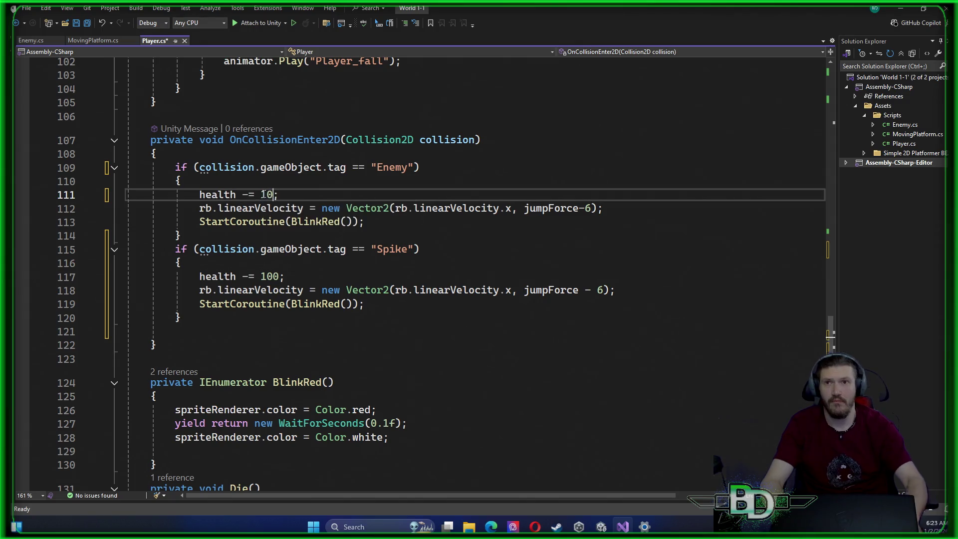
{"action": "key", "text": "Return"}
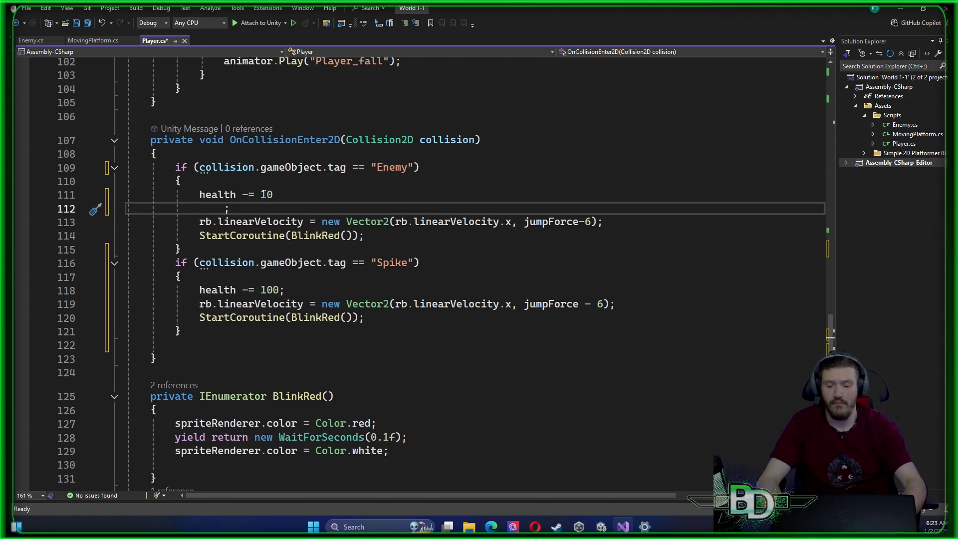
{"action": "key", "text": "ctrl+z"}
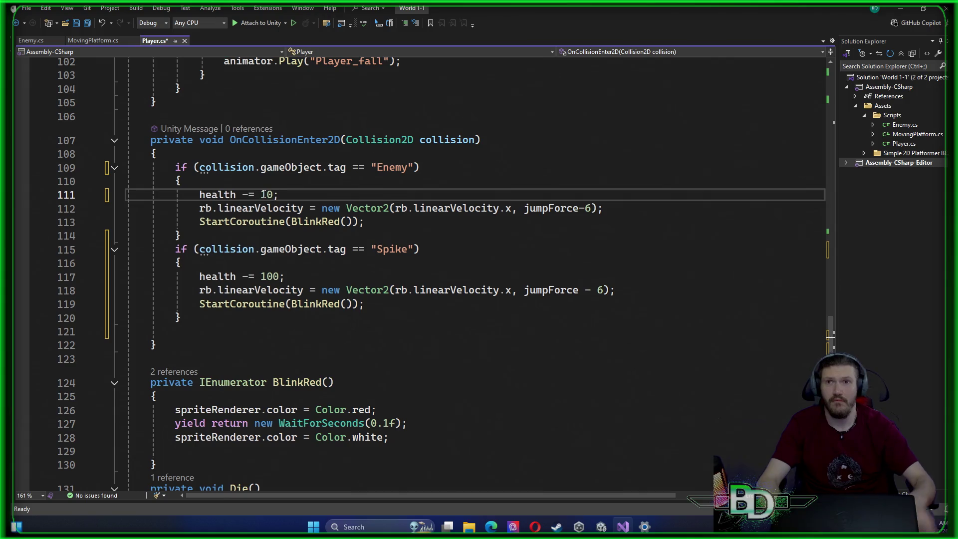
{"action": "key", "text": "ctrl+s"}
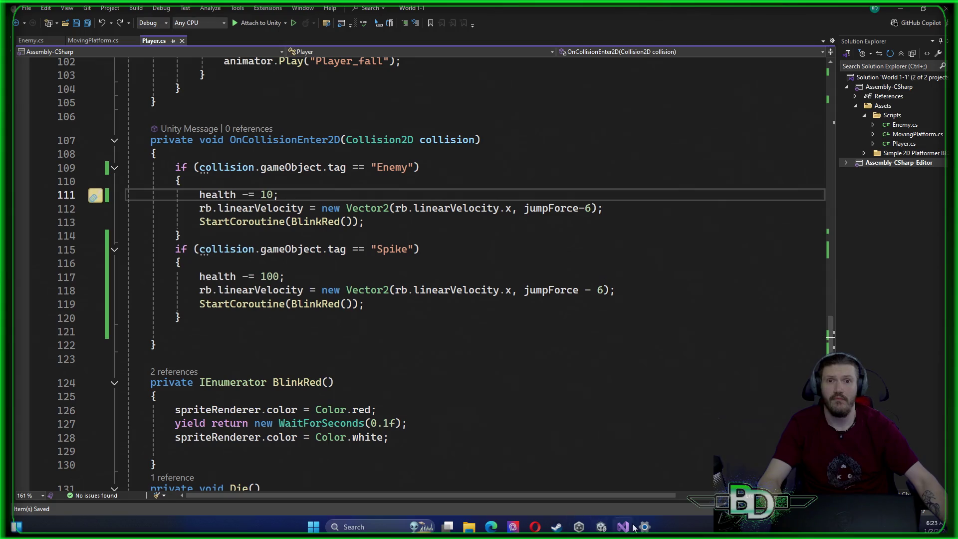
{"action": "mouse_move", "coordinate": [600, 527]}
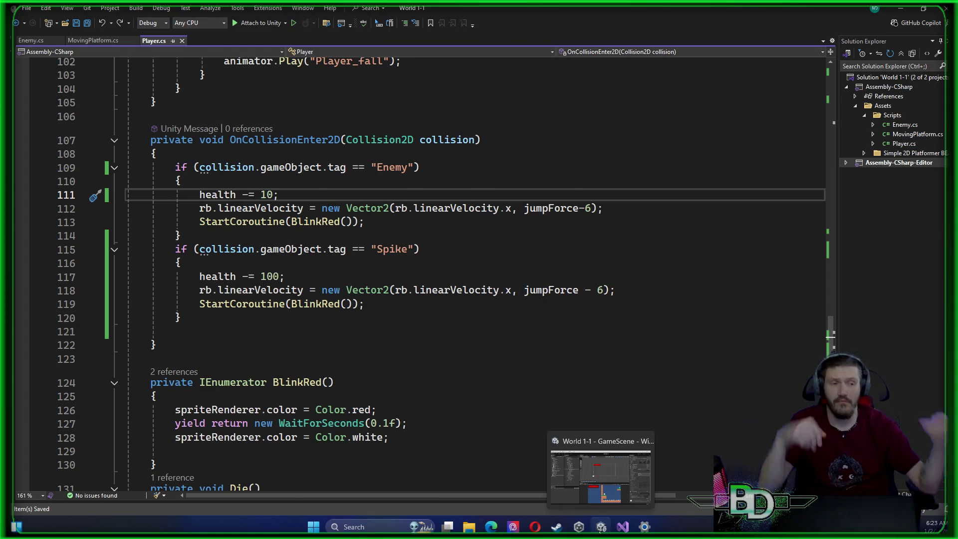
Back in Unity, select ActualEnemy under the Container group and open its Tag list
{"action": "left_click", "coordinate": [600, 527]}
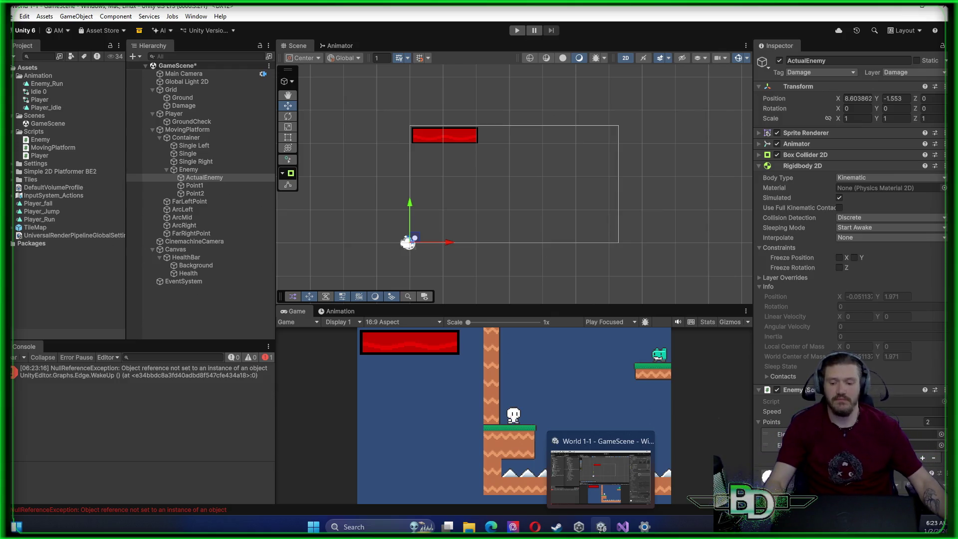
{"action": "mouse_move", "coordinate": [573, 521]}
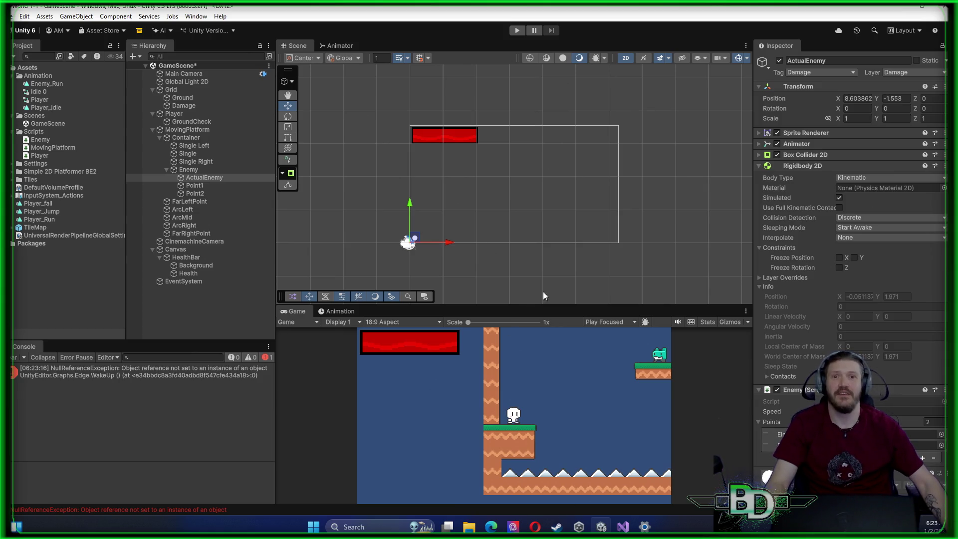
{"action": "left_click", "coordinate": [564, 285]}
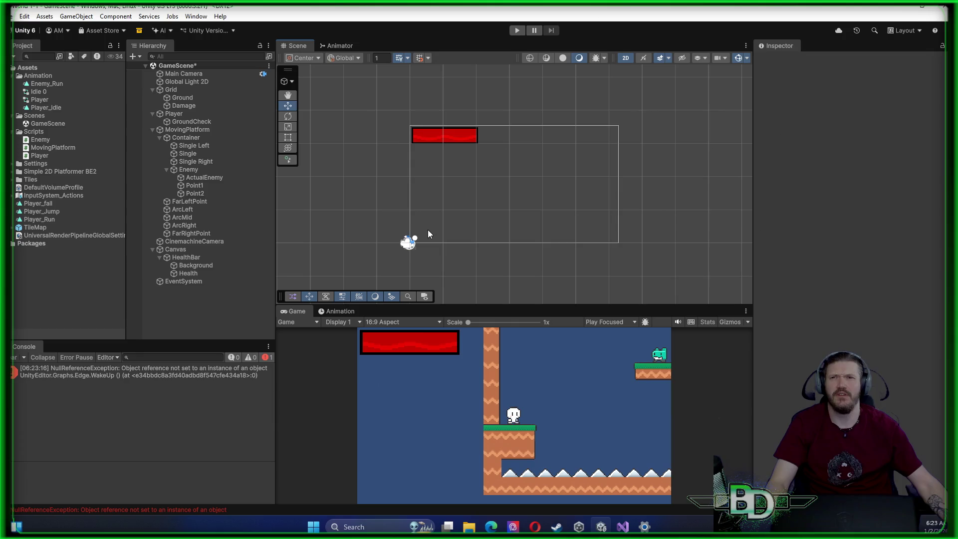
{"action": "left_click", "coordinate": [186, 115]}
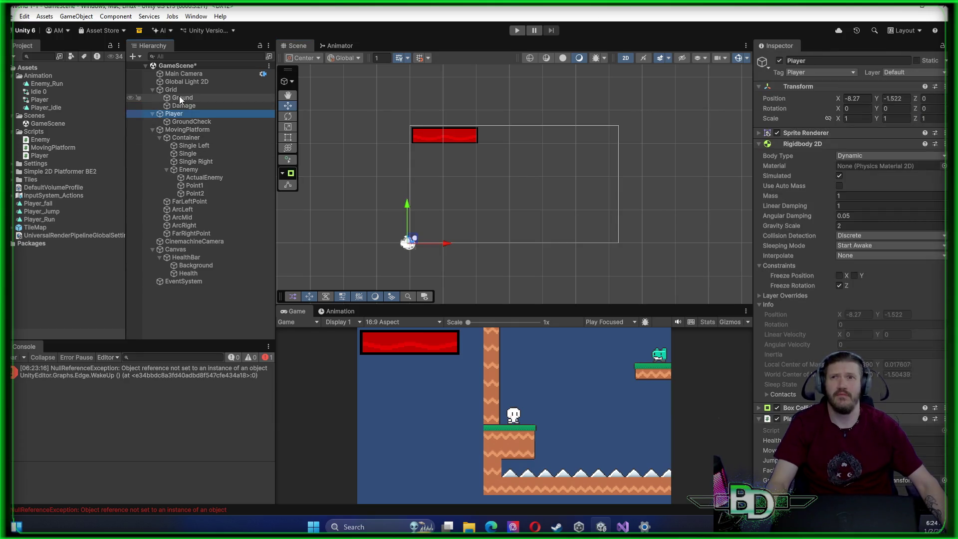
{"action": "left_click", "coordinate": [160, 137]}
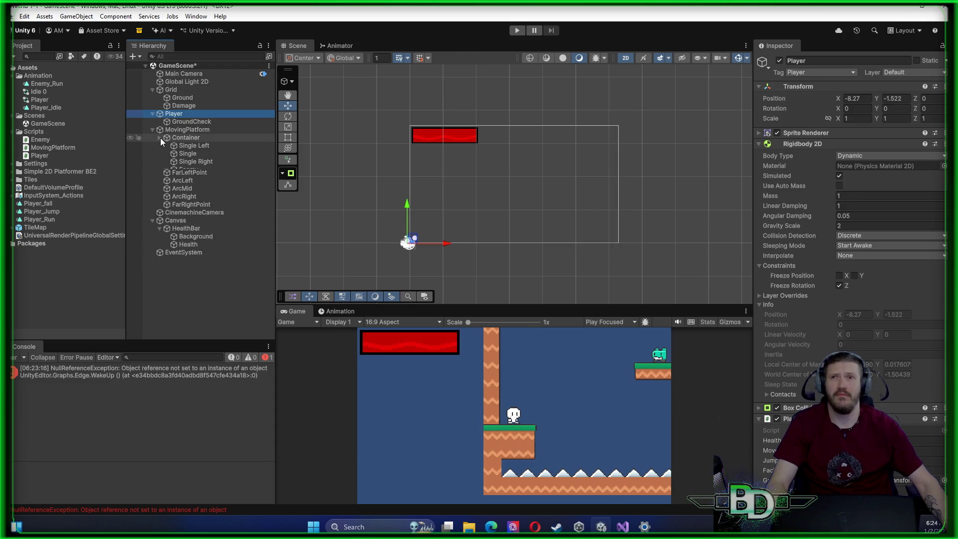
{"action": "left_click", "coordinate": [160, 138]}
{"action": "left_click", "coordinate": [193, 178]}
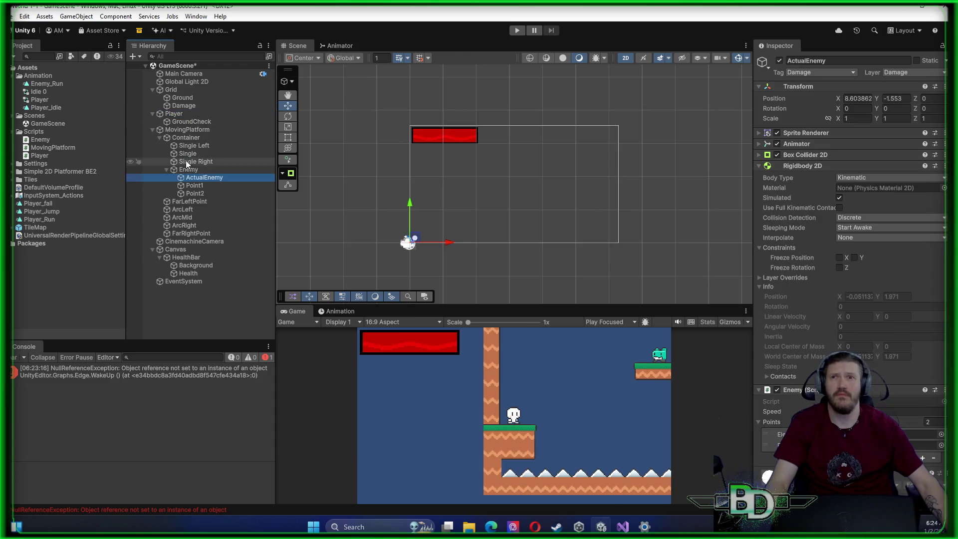
{"action": "left_click", "coordinate": [853, 73]}
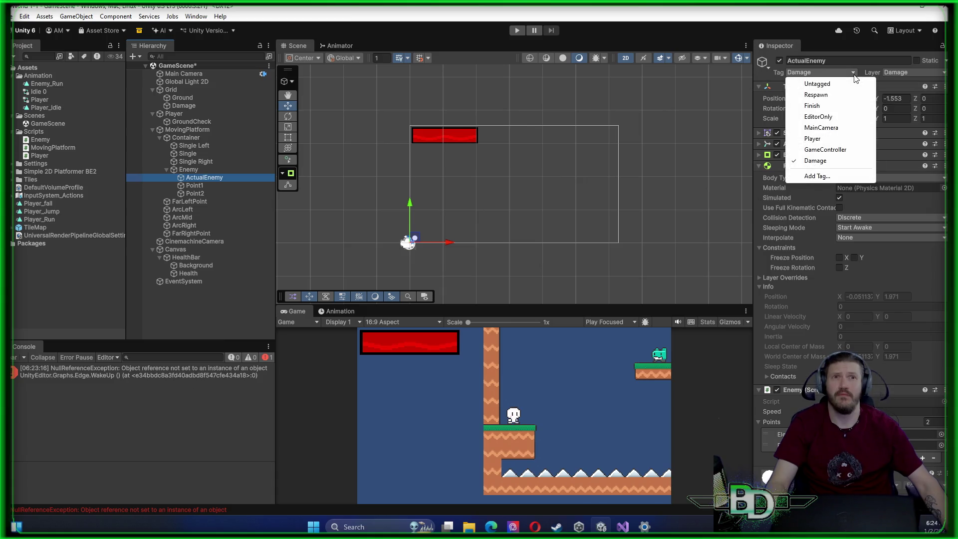
Create the Enemy and Spike tags in the Tags settings, then select the Enemy object
{"action": "left_click", "coordinate": [821, 177]}
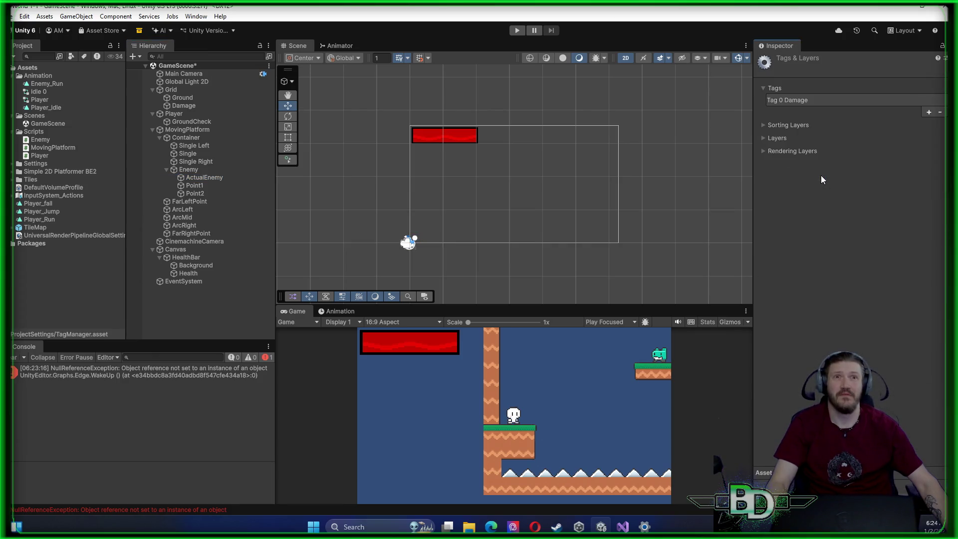
{"action": "left_click", "coordinate": [928, 112]}
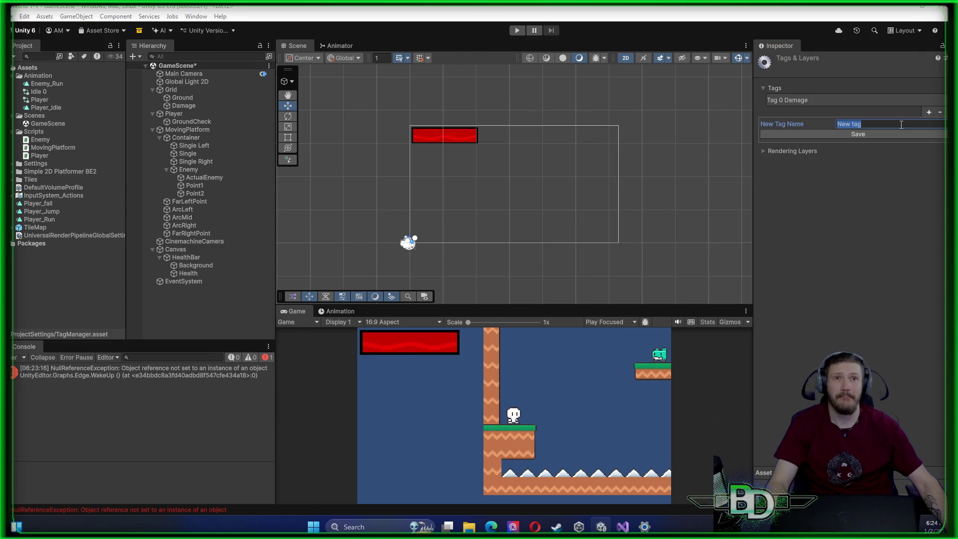
{"action": "type", "text": "Enemy"}
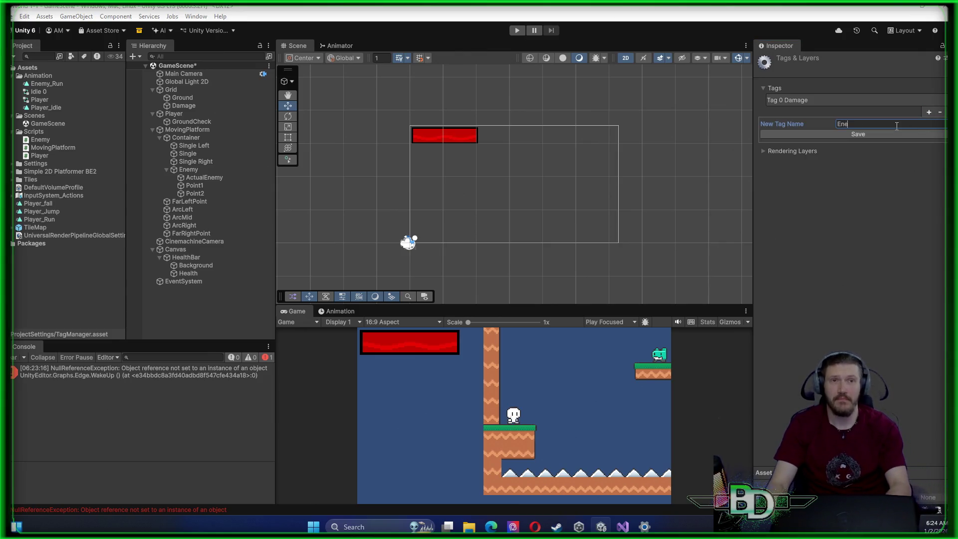
{"action": "left_click", "coordinate": [866, 135]}
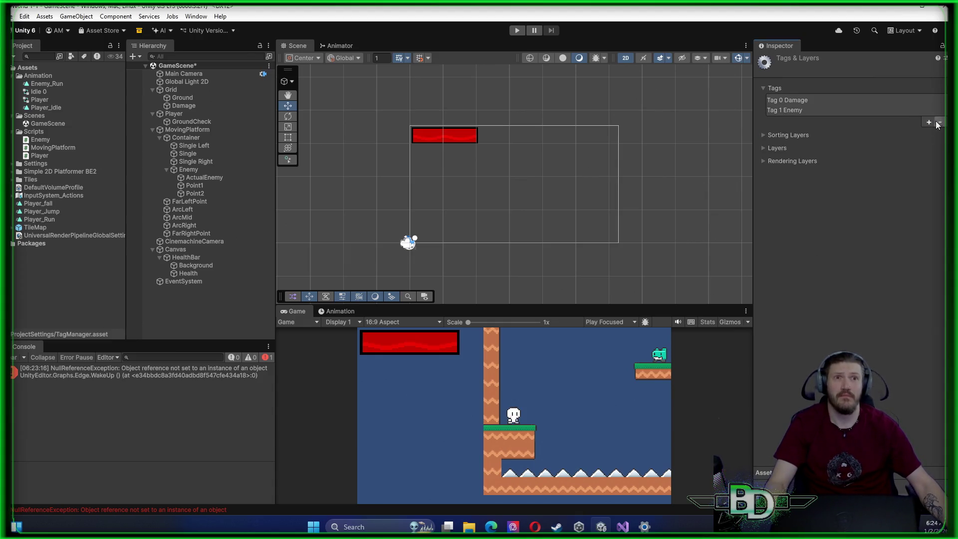
{"action": "left_click", "coordinate": [928, 122]}
{"action": "type", "text": "Spike"}
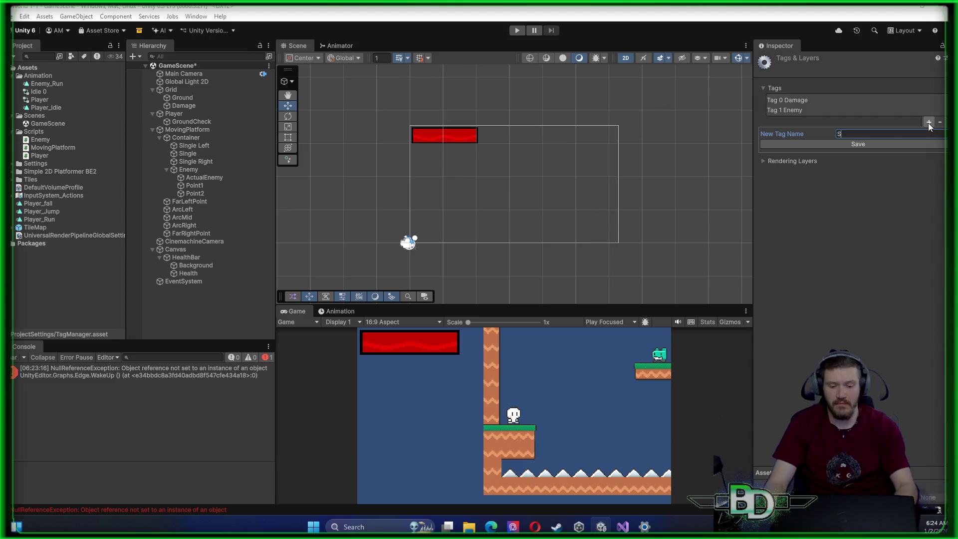
{"action": "left_click", "coordinate": [861, 143]}
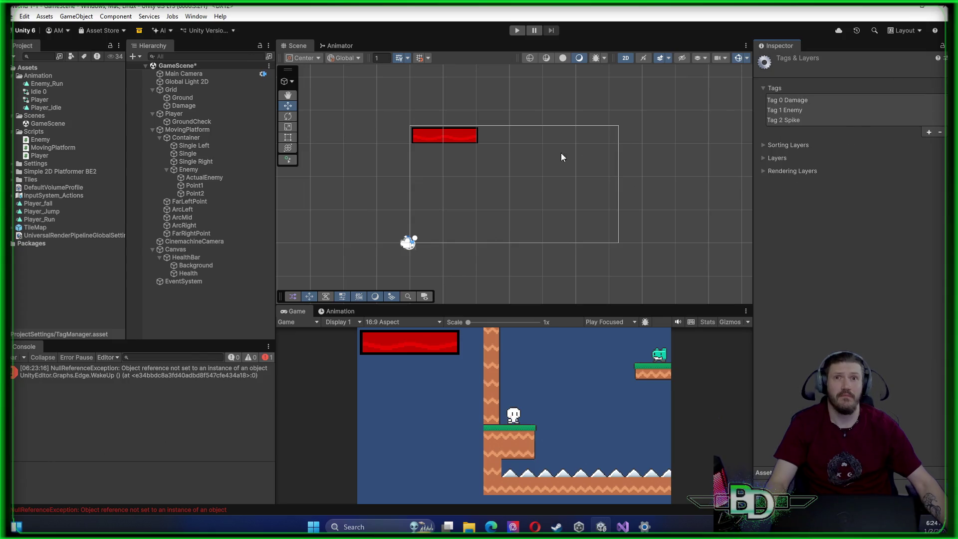
{"action": "left_click", "coordinate": [223, 170]}
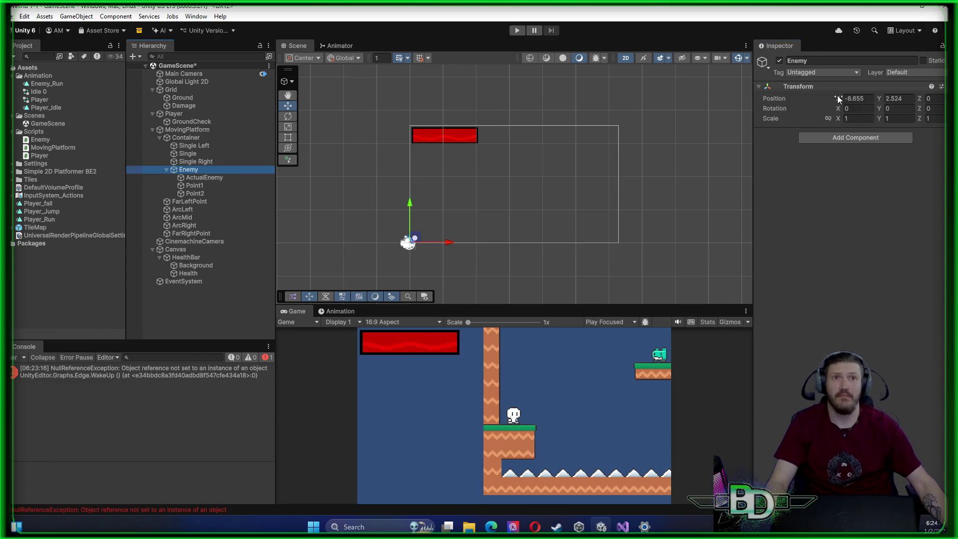
Set the ActualEnemy object's tag to Enemy
{"action": "left_click", "coordinate": [203, 178]}
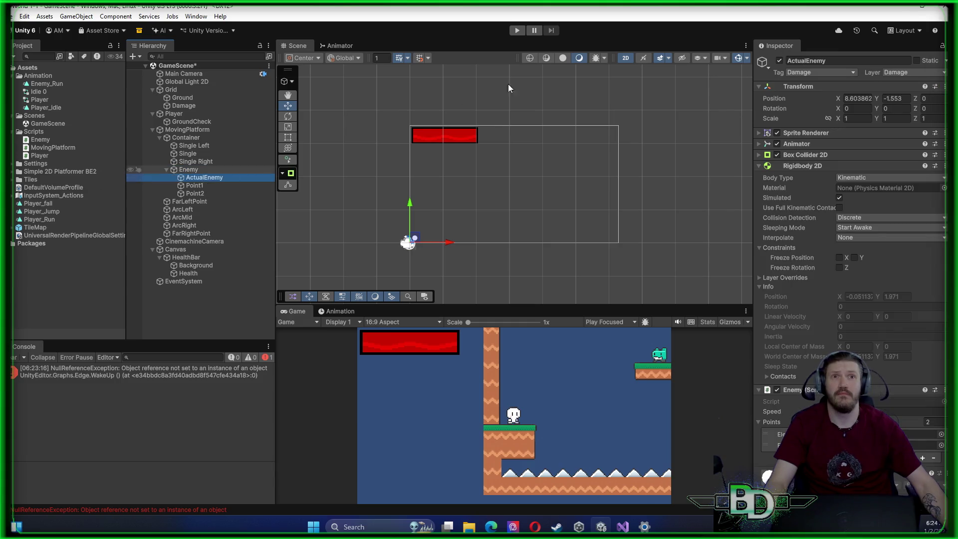
{"action": "left_click", "coordinate": [843, 73]}
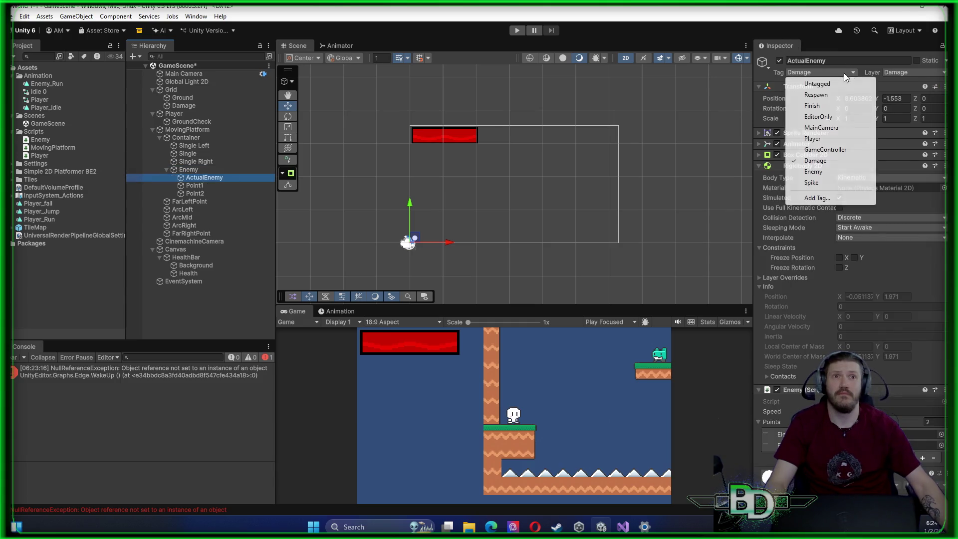
{"action": "left_click", "coordinate": [813, 172]}
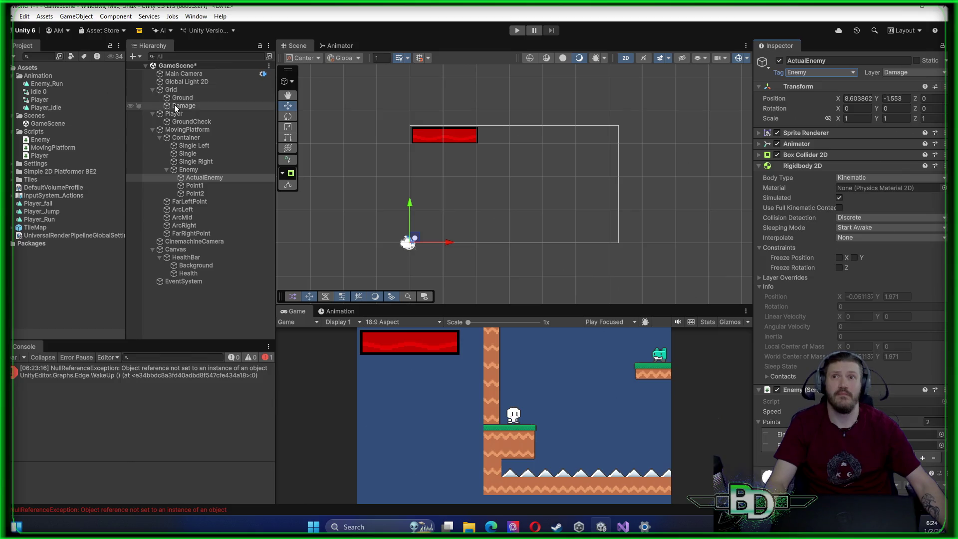
Tag the Damage tilemap as Spike and start a play test
{"action": "left_click", "coordinate": [221, 105]}
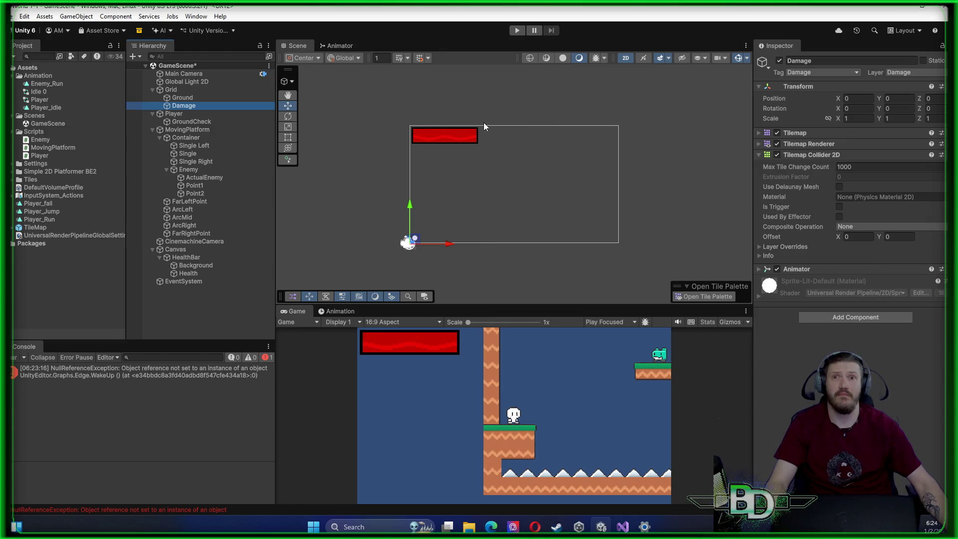
{"action": "left_click", "coordinate": [189, 74]}
{"action": "double_click", "coordinate": [190, 77]}
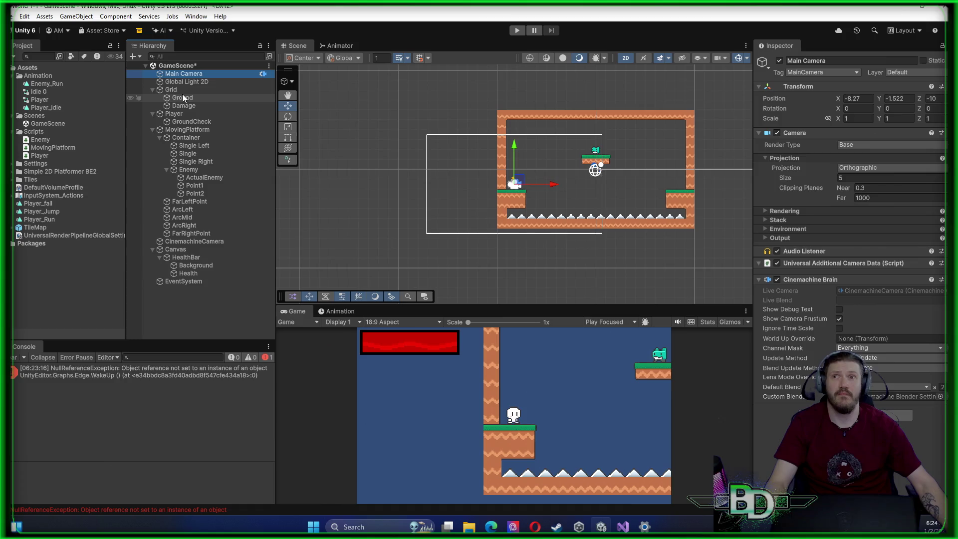
{"action": "double_click", "coordinate": [181, 90]}
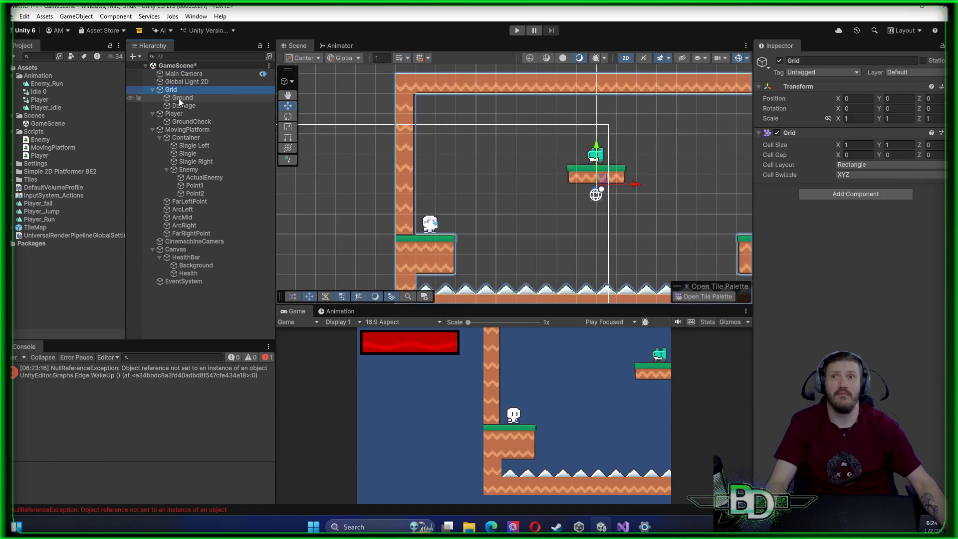
{"action": "double_click", "coordinate": [178, 98]}
{"action": "double_click", "coordinate": [178, 104]}
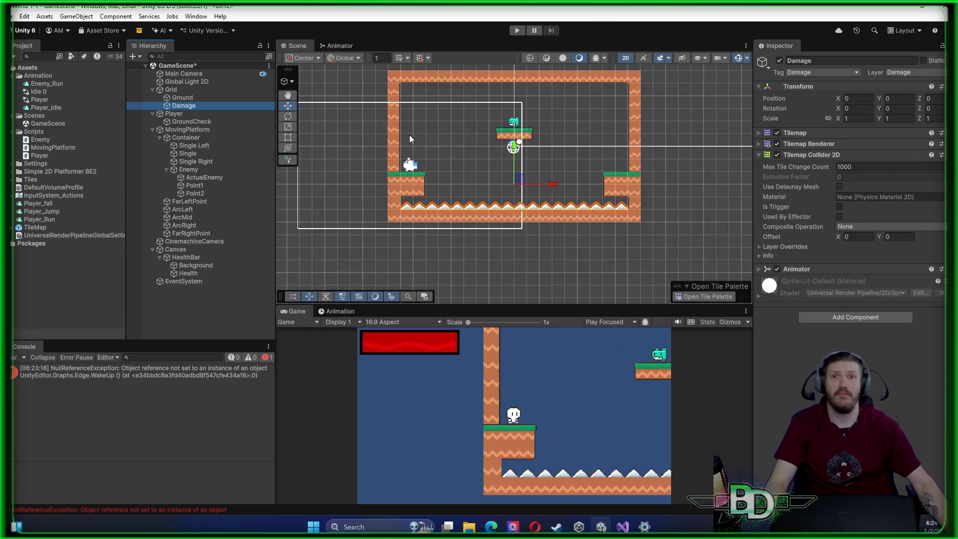
{"action": "scroll", "coordinate": [403, 172], "scroll_direction": "up", "scroll_amount": 2}
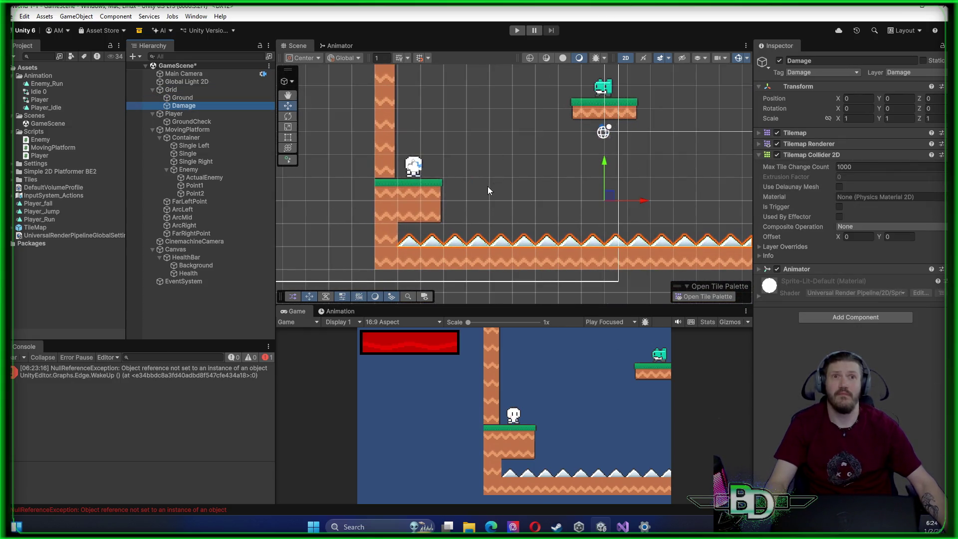
{"action": "left_click", "coordinate": [853, 72]}
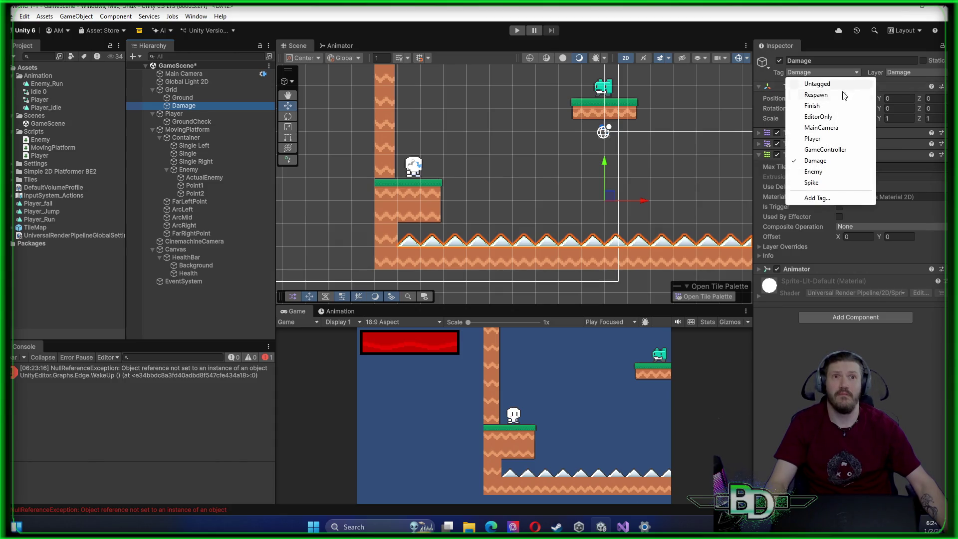
{"action": "left_click", "coordinate": [824, 183]}
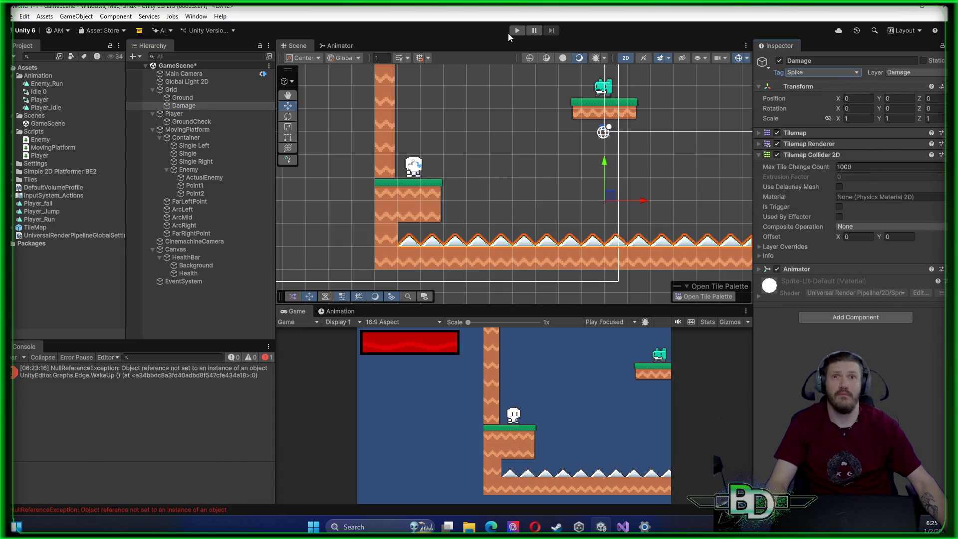
{"action": "left_click", "coordinate": [516, 30]}
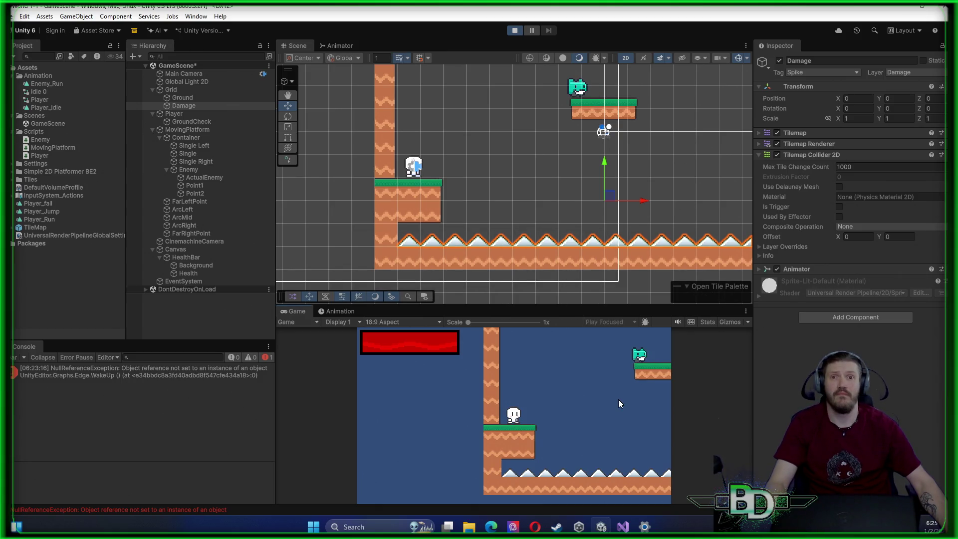
Walk the player right, jump, then move left and back right into the enemy
{"action": "key", "text": "d"}
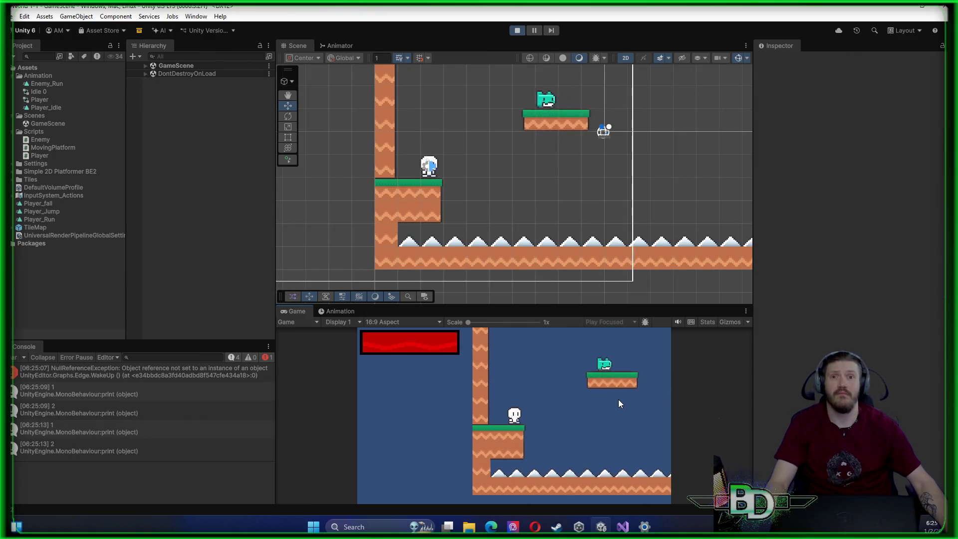
{"action": "key", "text": "space"}
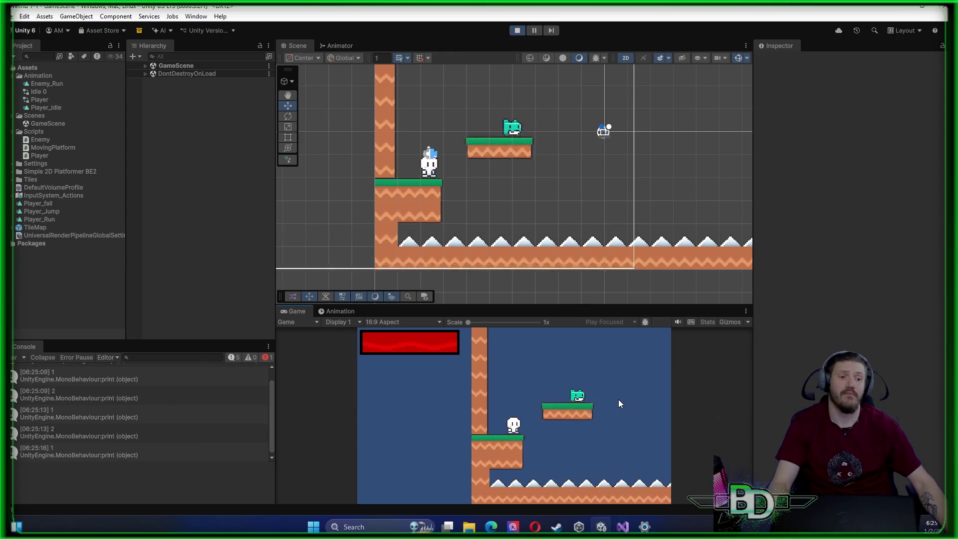
{"action": "key", "text": "a"}
{"action": "key", "text": "space"}
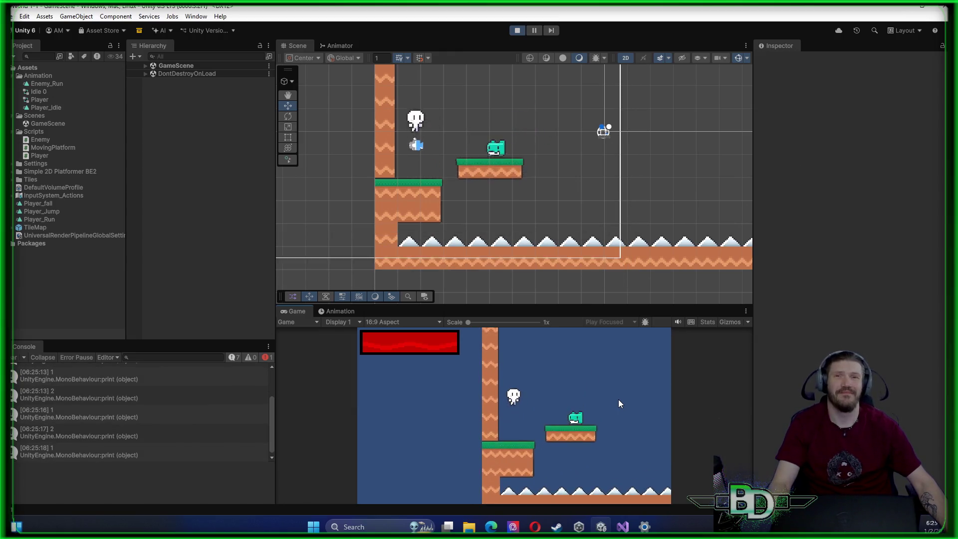
{"action": "key", "text": "d"}
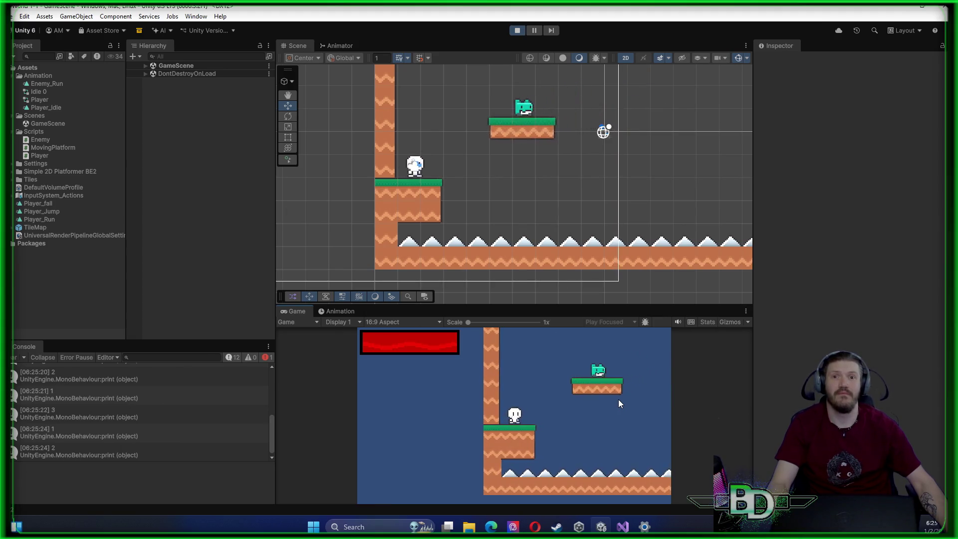
Jump onto the moving platform past the enemy, drop to the lower platform, then stop
{"action": "key", "text": "space"}
{"action": "key", "text": "d"}
{"action": "key", "text": "space"}
{"action": "key", "text": "d"}
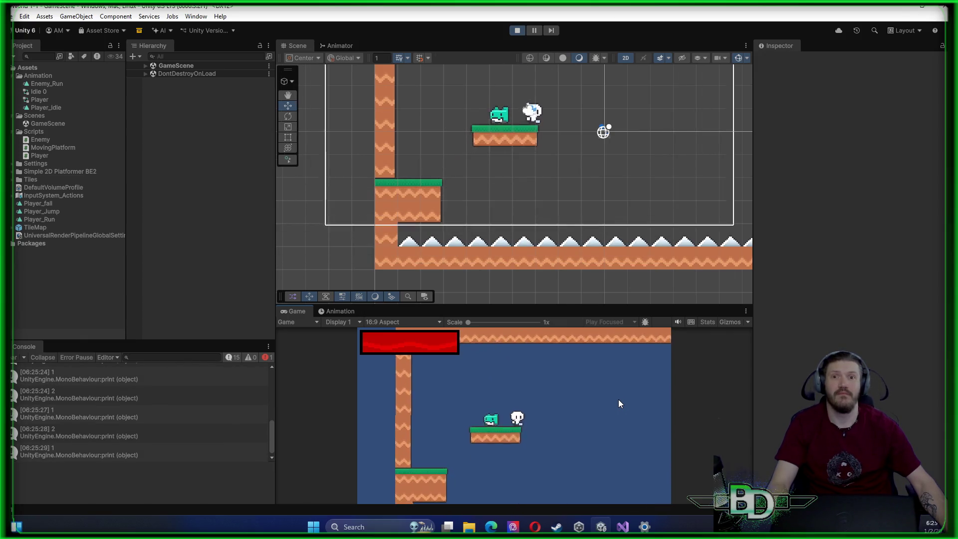
{"action": "key", "text": "space"}
{"action": "key", "text": "d"}
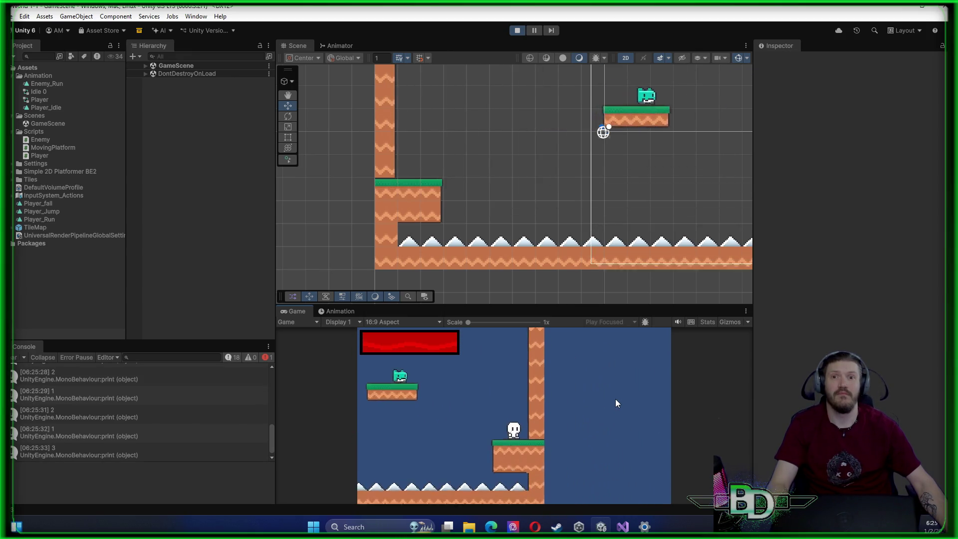
{"action": "left_click", "coordinate": [516, 32]}
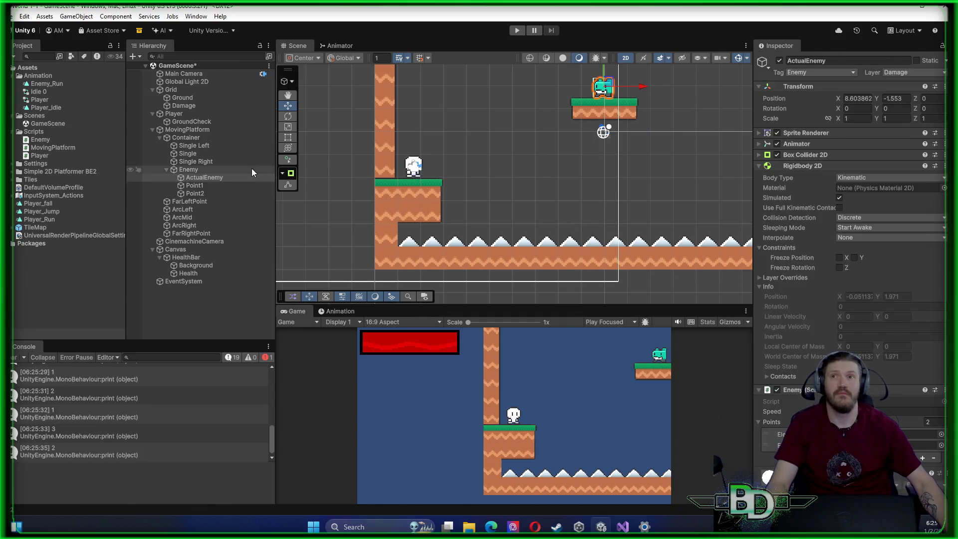
Select the Ground tilemap and open the Tile Palette from Window > 2D
{"action": "left_click", "coordinate": [185, 91]}
{"action": "left_click", "coordinate": [189, 99]}
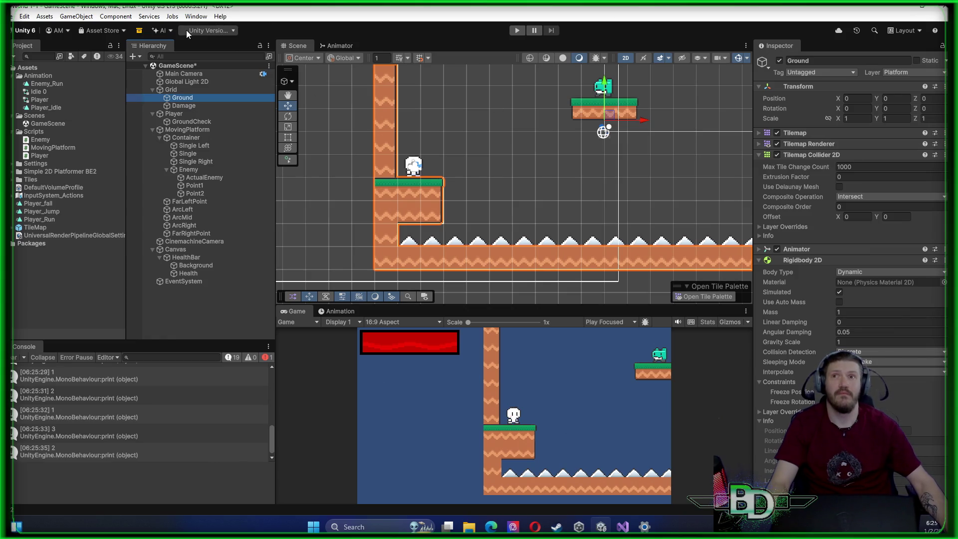
{"action": "left_click", "coordinate": [195, 17]}
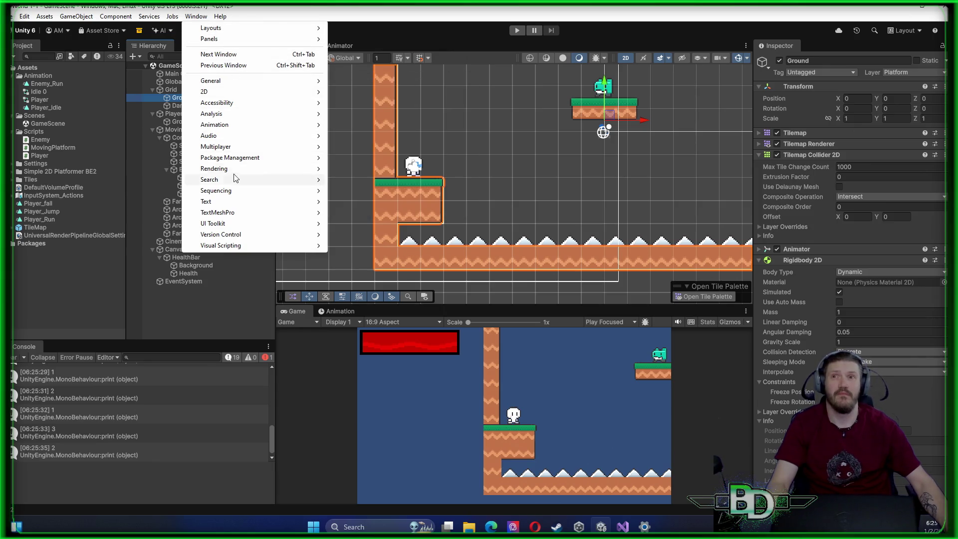
{"action": "mouse_move", "coordinate": [242, 157]}
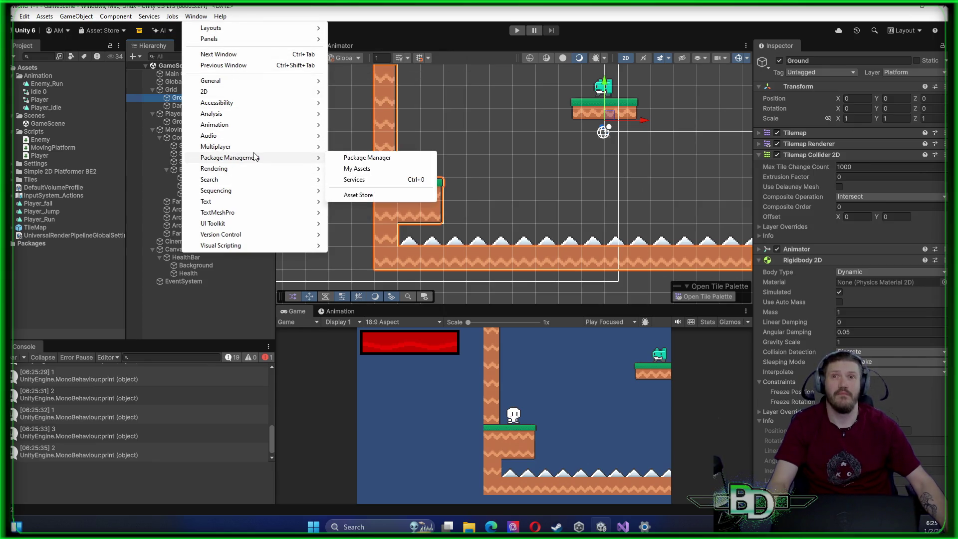
{"action": "mouse_move", "coordinate": [255, 92]}
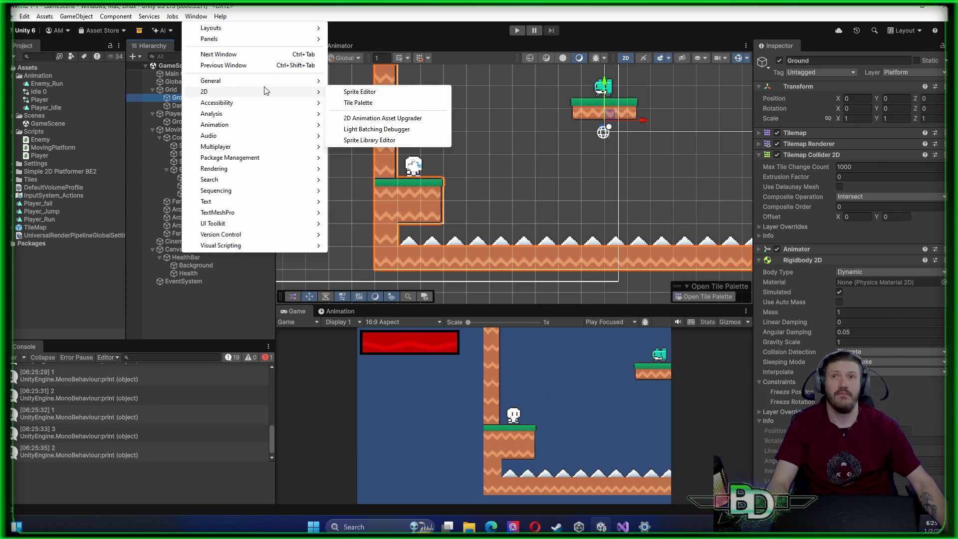
{"action": "left_click", "coordinate": [379, 103]}
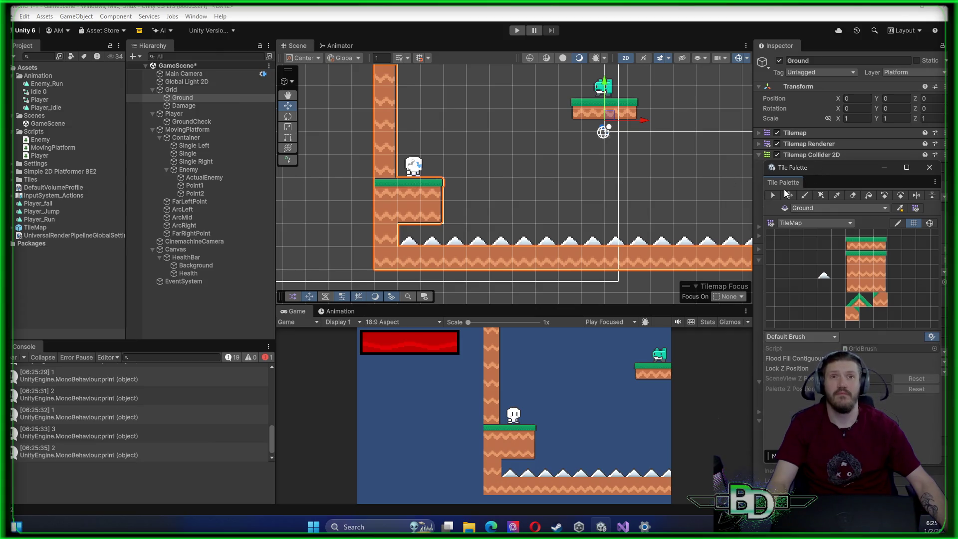
Fill the gap beside the spikes, then erase the bottom-left floor and the right wall tiles
{"action": "scroll", "coordinate": [537, 196], "scroll_direction": "down", "scroll_amount": 3}
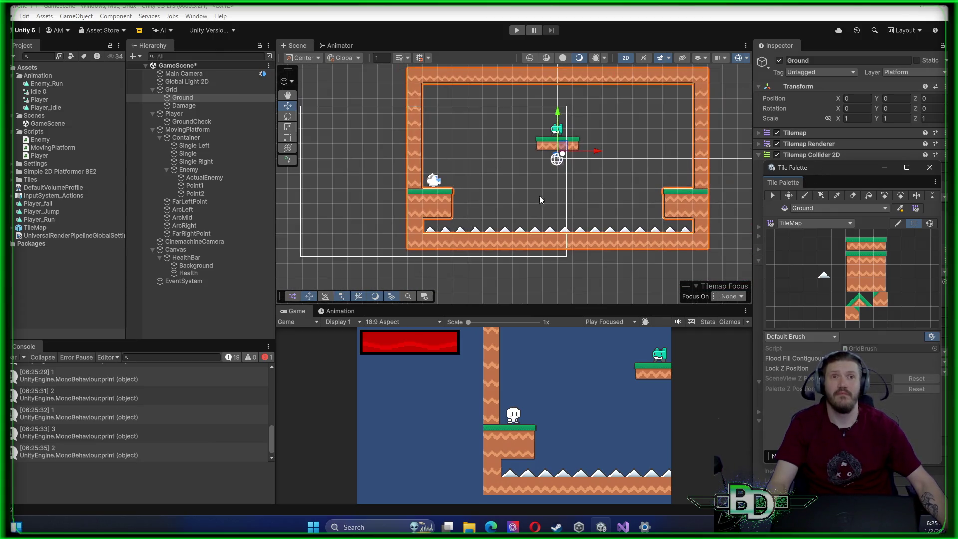
{"action": "left_click", "coordinate": [866, 270]}
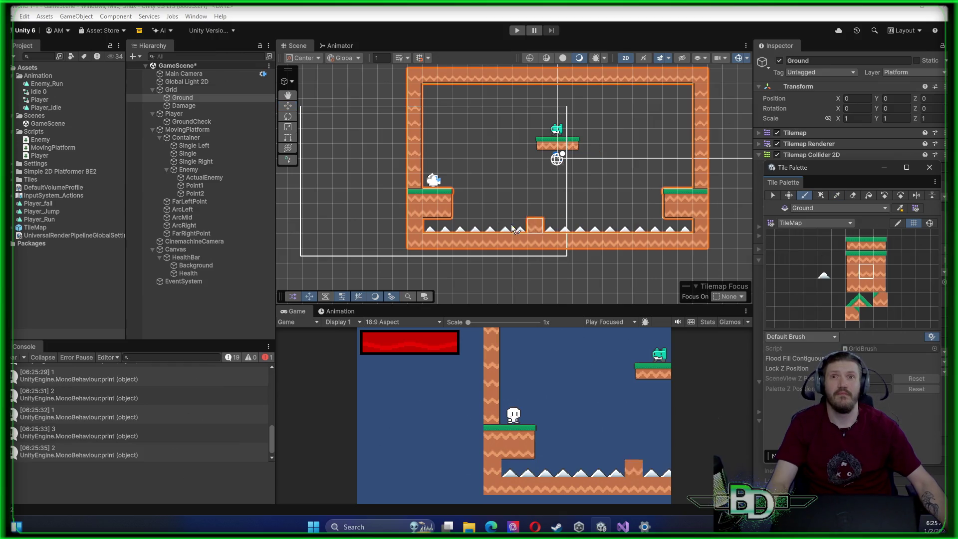
{"action": "left_click", "coordinate": [410, 226]}
{"action": "key", "text": "d"}
{"action": "left_click_drag", "start_coordinate": [408, 234], "coordinate": [608, 249]}
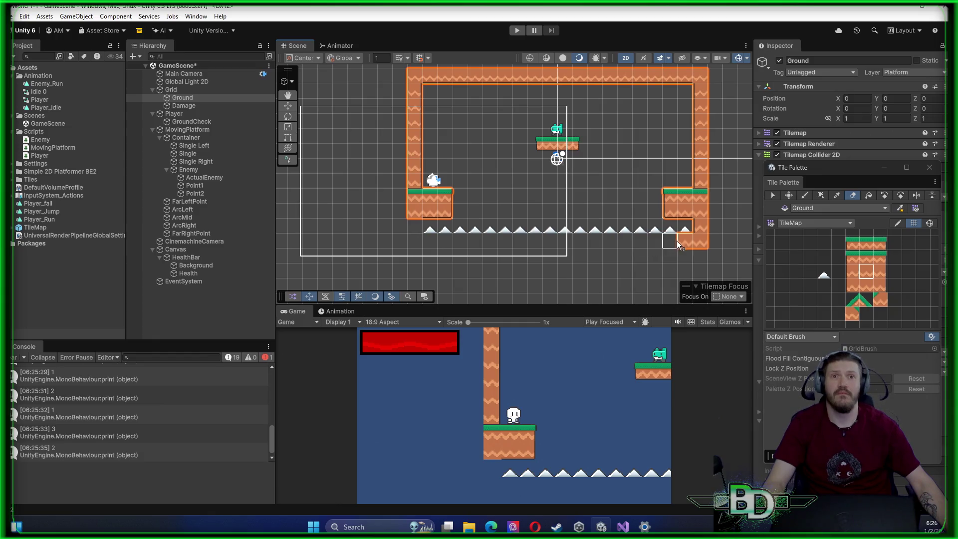
{"action": "left_click_drag", "start_coordinate": [688, 243], "coordinate": [696, 244]}
{"action": "left_click", "coordinate": [704, 215]}
{"action": "mouse_move", "coordinate": [711, 139]}
{"action": "left_mouse_down"}
{"action": "mouse_move", "coordinate": [700, 129]}
{"action": "mouse_move", "coordinate": [698, 82]}
{"action": "mouse_move", "coordinate": [421, 75]}
{"action": "mouse_move", "coordinate": [416, 167]}
{"action": "left_mouse_up"}
{"action": "key", "text": "b"}
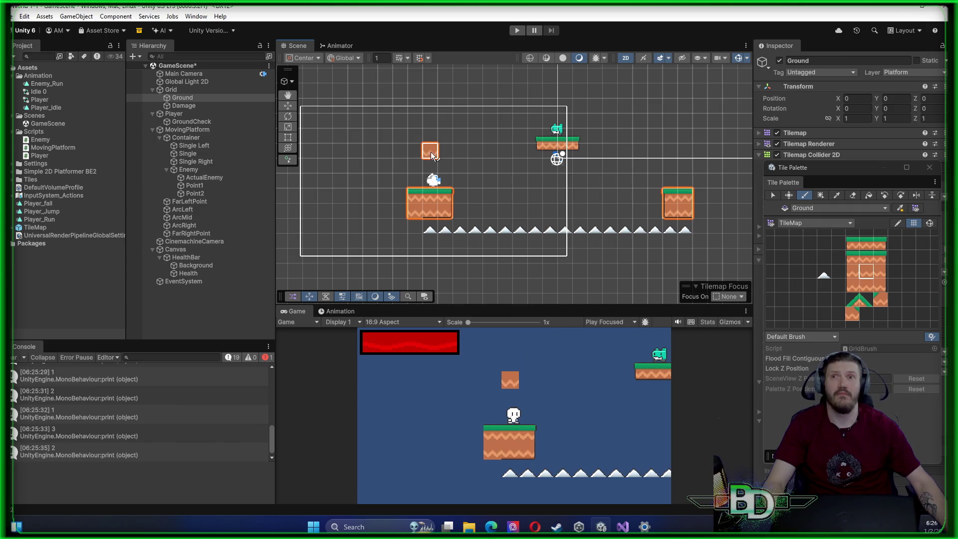
{"action": "scroll", "coordinate": [432, 184], "scroll_direction": "down", "scroll_amount": 2}
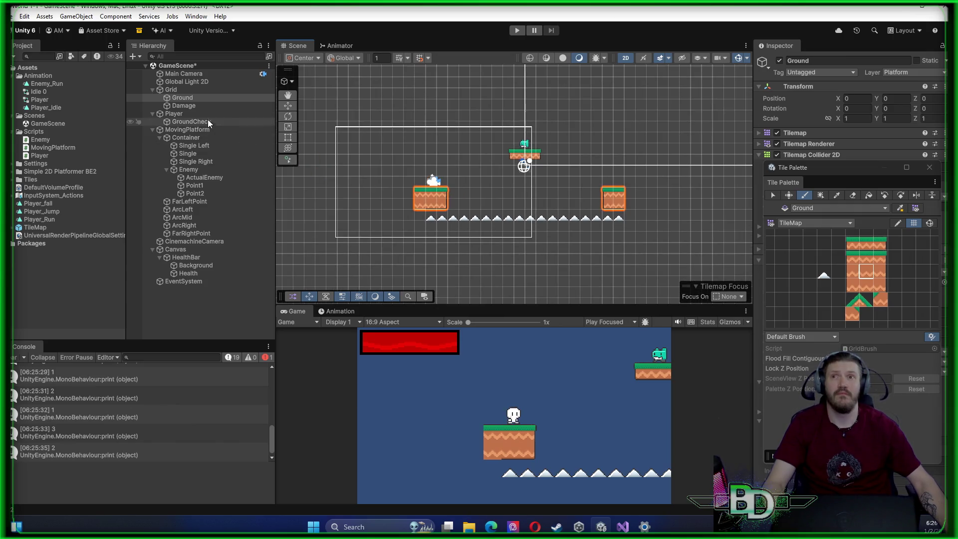
Erase all spike tiles from the Damage tilemap
{"action": "left_click", "coordinate": [184, 105]}
{"action": "key", "text": "d"}
{"action": "left_click_drag", "start_coordinate": [428, 218], "coordinate": [557, 224]}
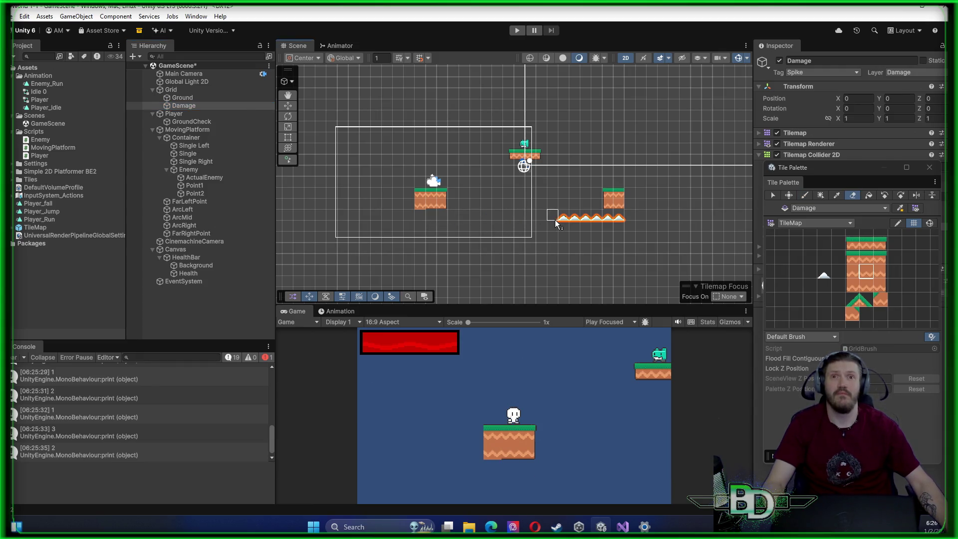
{"action": "left_click", "coordinate": [617, 219]}
{"action": "key", "text": "b"}
{"action": "key", "text": "d"}
{"action": "left_click", "coordinate": [583, 216]}
{"action": "key", "text": "b"}
{"action": "left_click", "coordinate": [519, 192]}
Rename the Damage tilemap to Spikes
{"action": "right_click", "coordinate": [210, 104]}
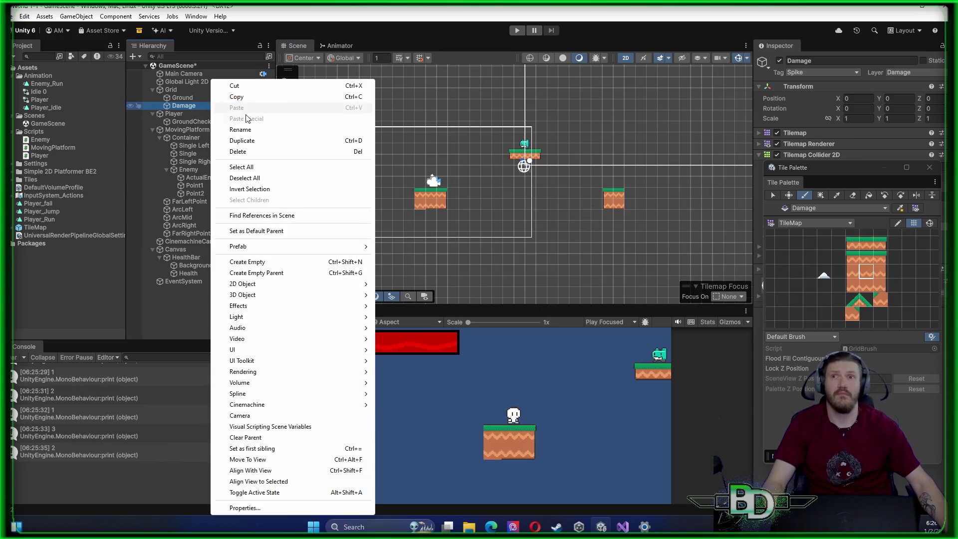
{"action": "left_click", "coordinate": [253, 129]}
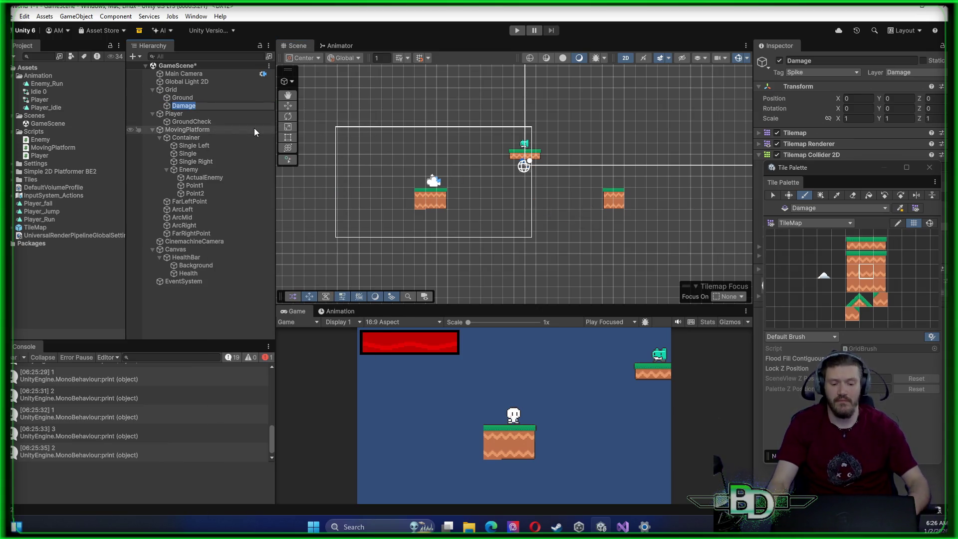
{"action": "type", "text": "Spike"}
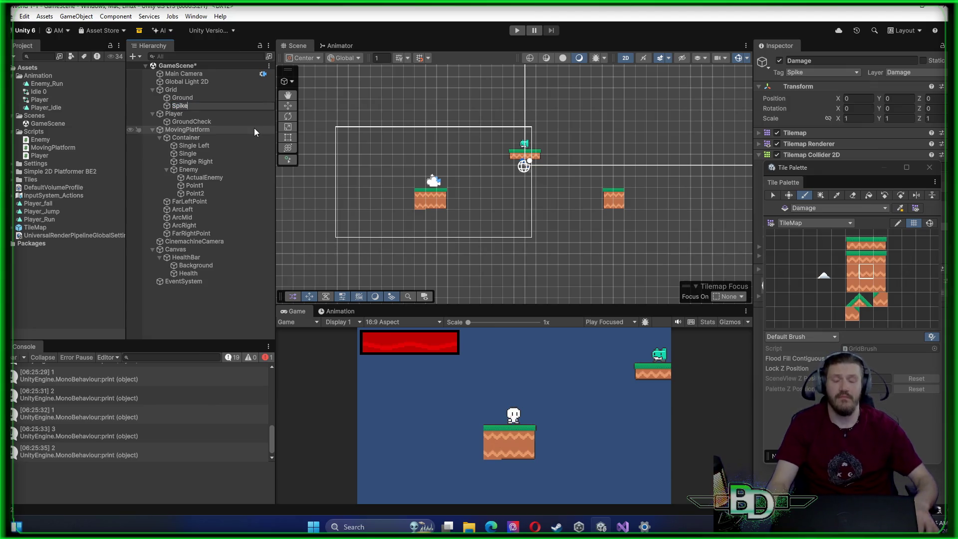
{"action": "type", "text": "s"}
{"action": "key", "text": "Return"}
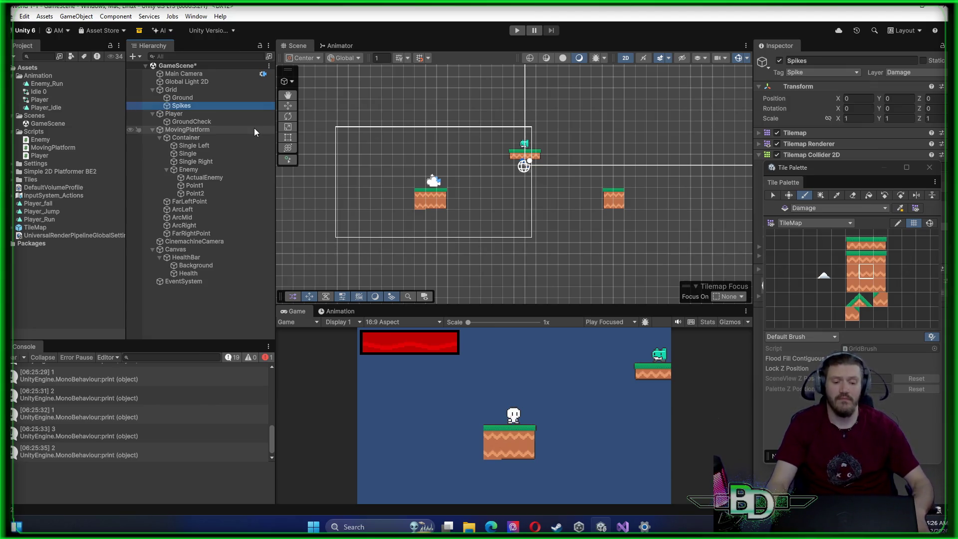
Paint test tiles right of the platform and undo them
{"action": "scroll", "coordinate": [445, 196], "scroll_direction": "up", "scroll_amount": 4}
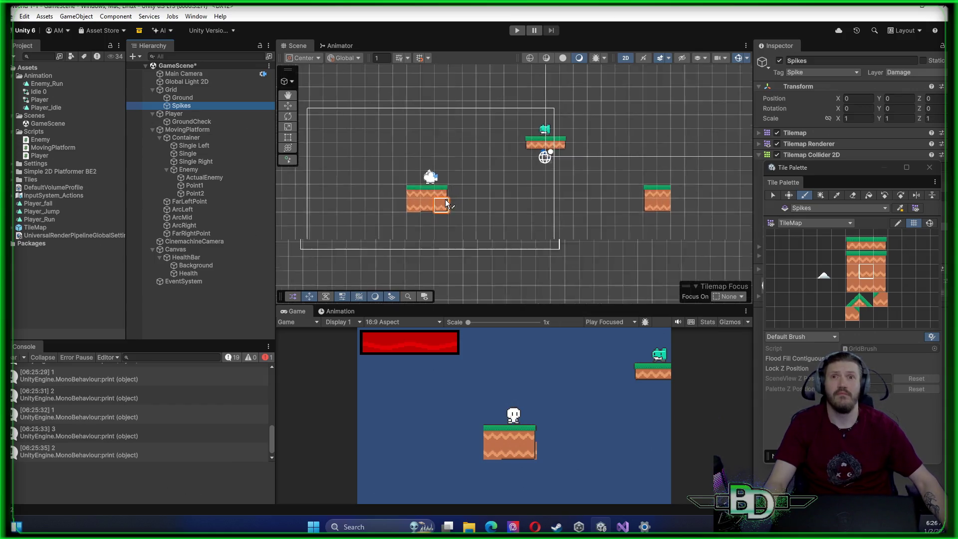
{"action": "scroll", "coordinate": [446, 197], "scroll_direction": "up", "scroll_amount": 2}
{"action": "left_click", "coordinate": [452, 179]}
{"action": "key", "text": "ctrl+z"}
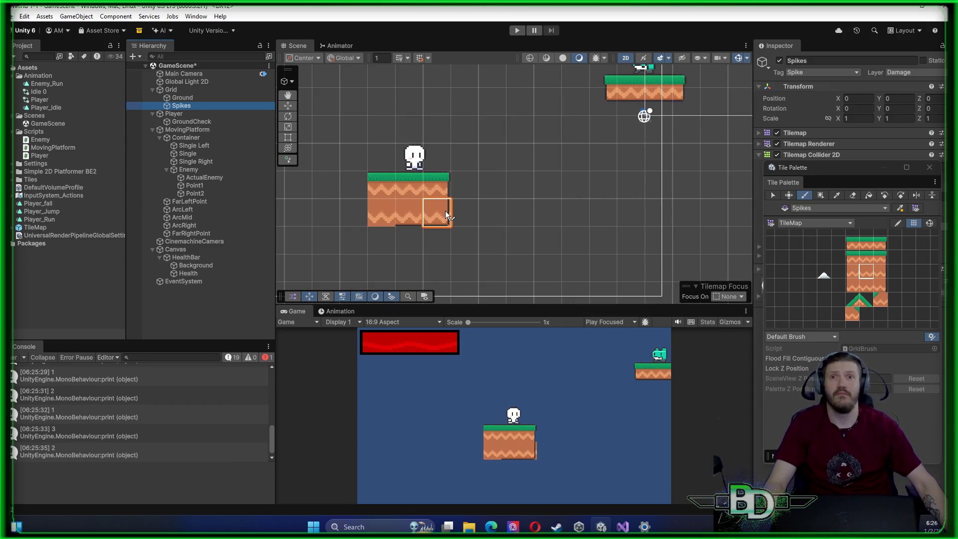
{"action": "scroll", "coordinate": [444, 208], "scroll_direction": "down", "scroll_amount": 3}
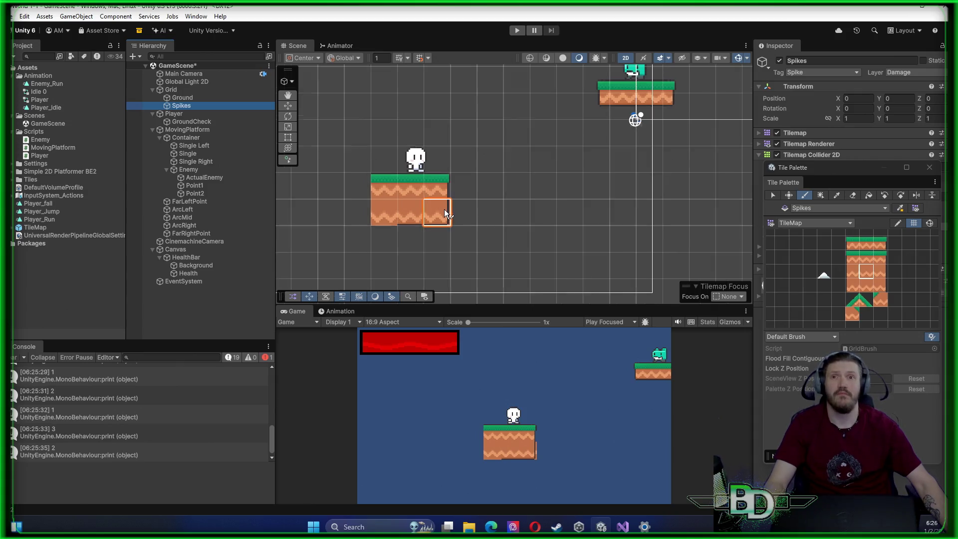
{"action": "left_click", "coordinate": [458, 212]}
{"action": "scroll", "coordinate": [503, 229], "scroll_direction": "down", "scroll_amount": 2}
{"action": "key", "text": "ctrl+z"}
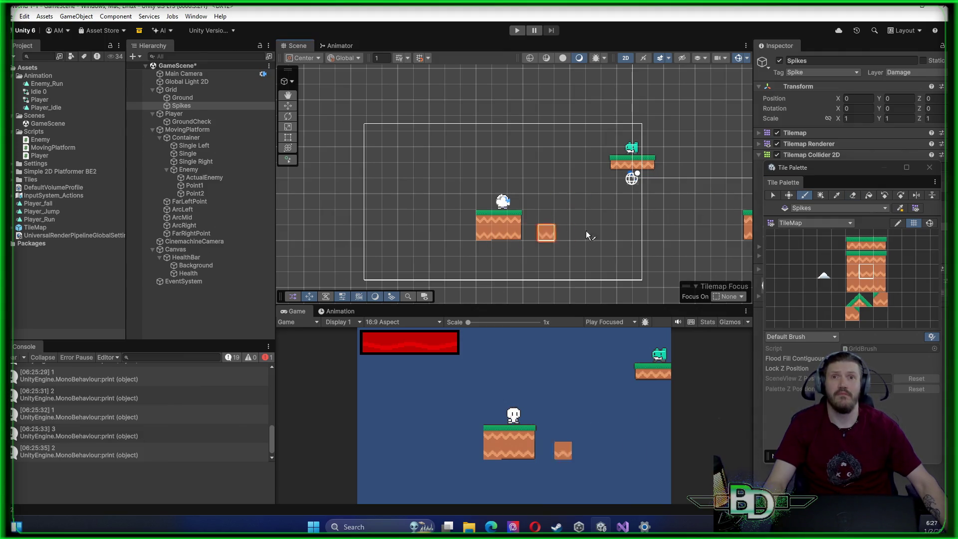
Paint a tile beside the platform, erase both tiles there, and select the Ground tilemap
{"action": "left_click", "coordinate": [853, 196]}
{"action": "left_click", "coordinate": [803, 196]}
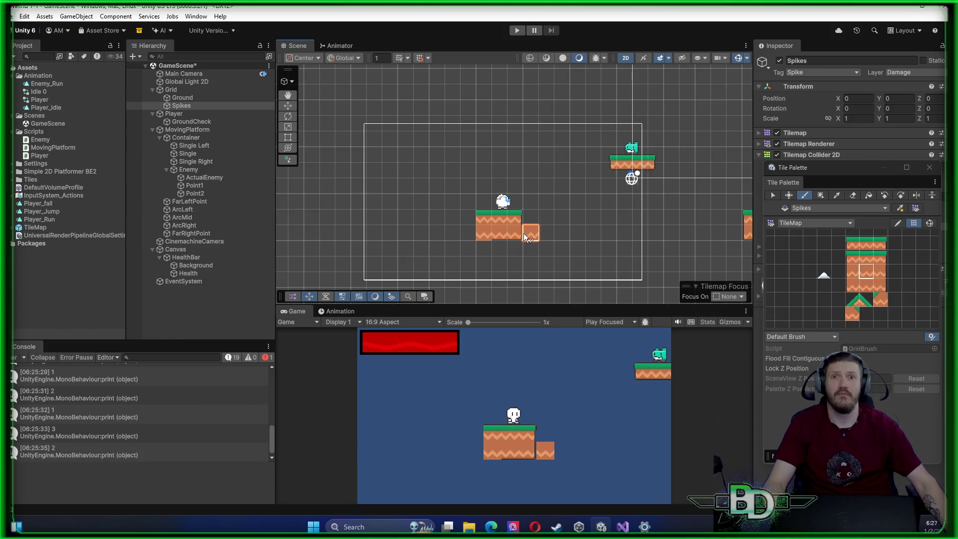
{"action": "left_click", "coordinate": [546, 233]}
{"action": "key", "text": "d"}
{"action": "left_click_drag", "start_coordinate": [549, 234], "coordinate": [532, 239]}
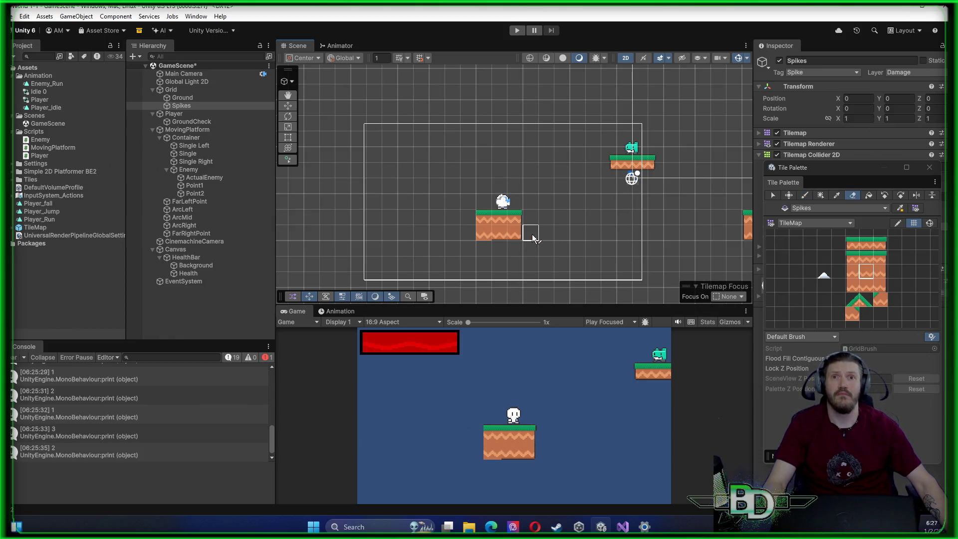
{"action": "key", "text": "b"}
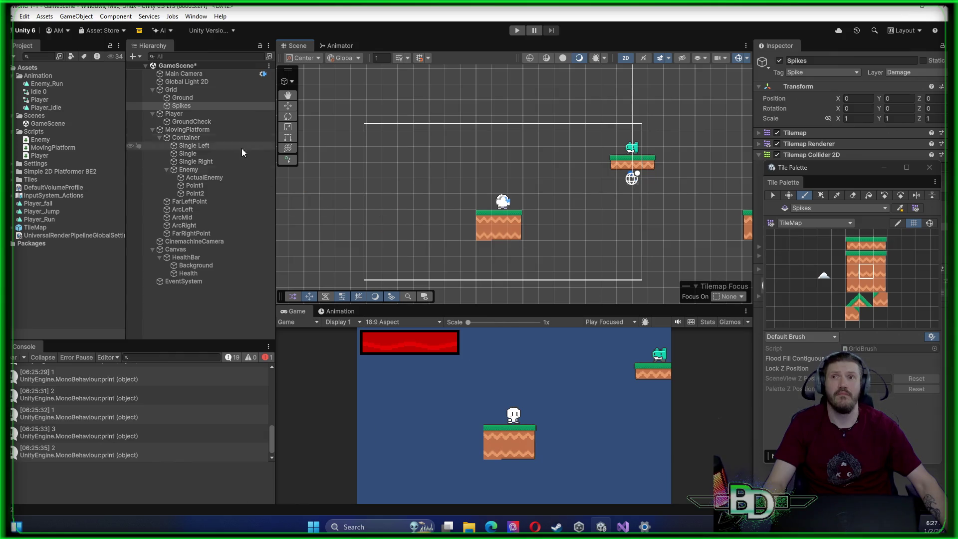
{"action": "left_click", "coordinate": [189, 97]}
Repaint the platform's lower tiles and undo the accidental erasures
{"action": "mouse_move", "coordinate": [502, 237]}
{"action": "left_mouse_down"}
{"action": "mouse_move", "coordinate": [517, 228]}
{"action": "mouse_move", "coordinate": [483, 231]}
{"action": "mouse_move", "coordinate": [503, 223]}
{"action": "left_mouse_up"}
{"action": "key", "text": "d"}
{"action": "key", "text": "b"}
{"action": "scroll", "coordinate": [593, 239], "scroll_direction": "down", "scroll_amount": 1}
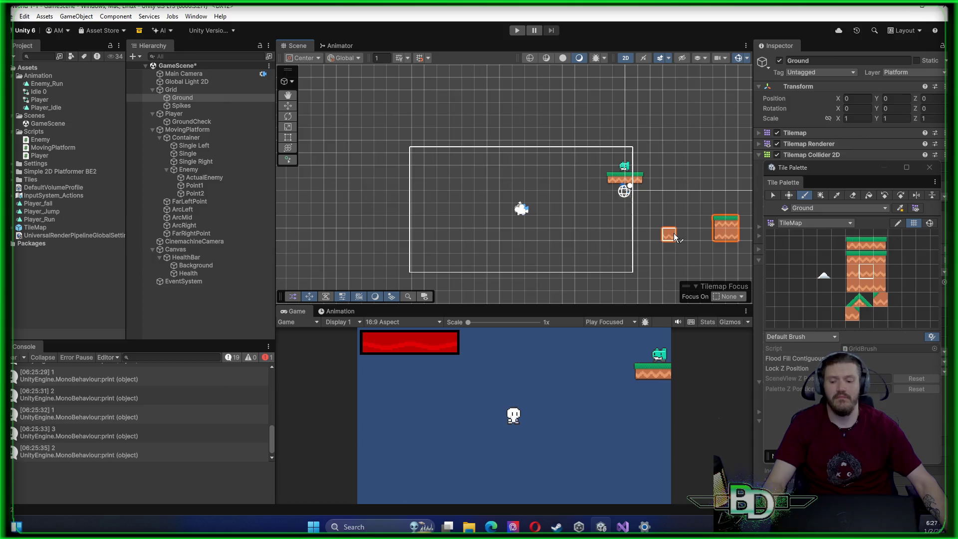
{"action": "key", "text": "ctrl+z"}
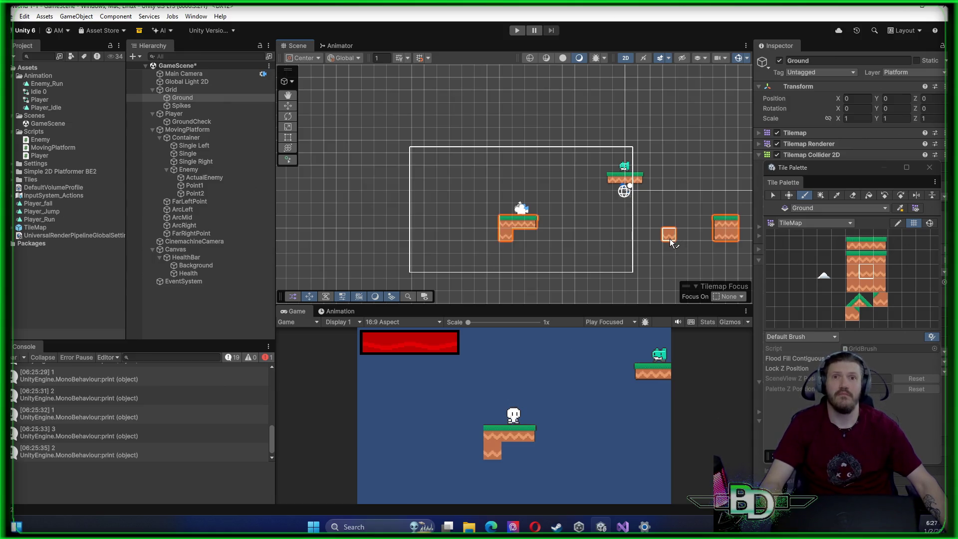
{"action": "key", "text": "ctrl+z"}
{"action": "key", "text": "ctrl+z"}
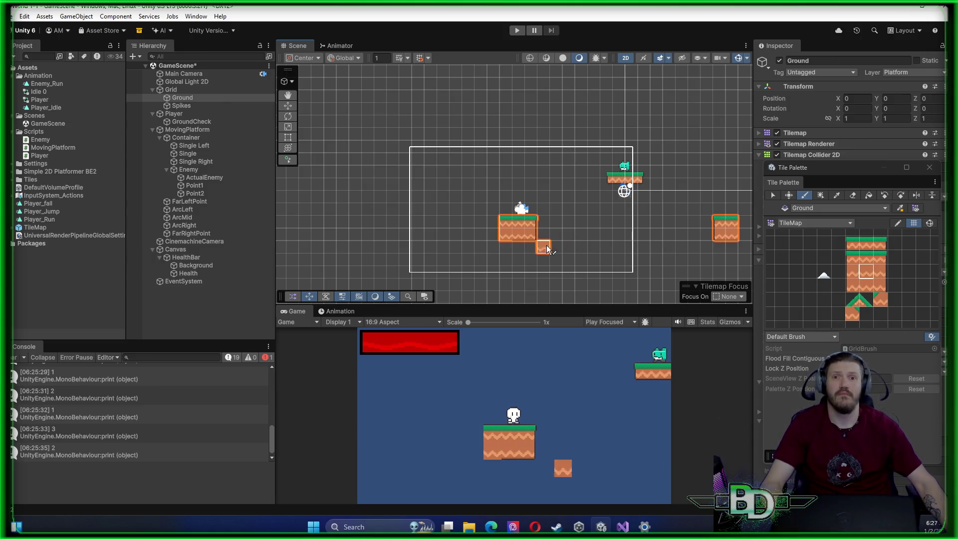
{"action": "scroll", "coordinate": [549, 237], "scroll_direction": "up", "scroll_amount": 2}
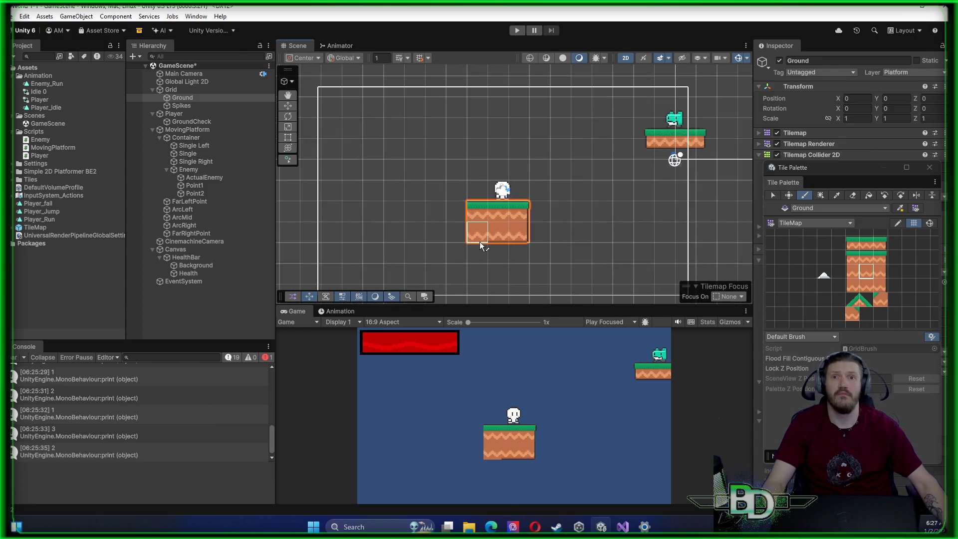
Extend the ground platform leftward with grass-topped tiles and place a single floating tile
{"action": "left_click", "coordinate": [451, 212]}
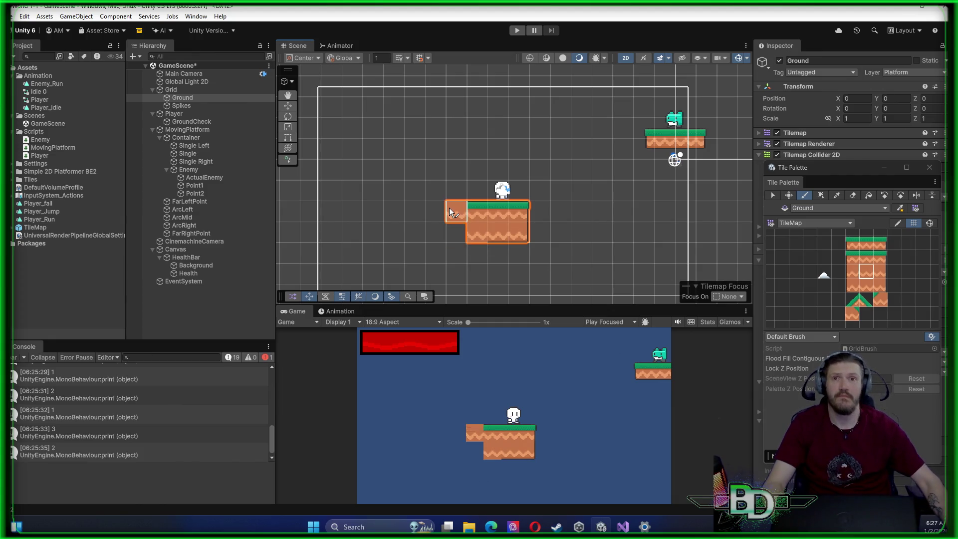
{"action": "left_click", "coordinate": [866, 257]}
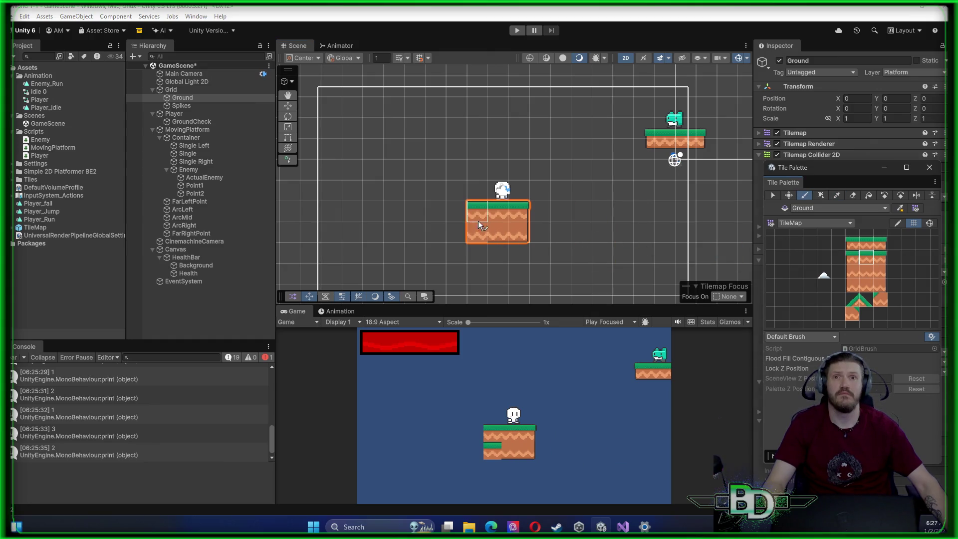
{"action": "left_click_drag", "start_coordinate": [462, 214], "coordinate": [328, 218]}
{"action": "scroll", "coordinate": [379, 212], "scroll_direction": "down", "scroll_amount": 5}
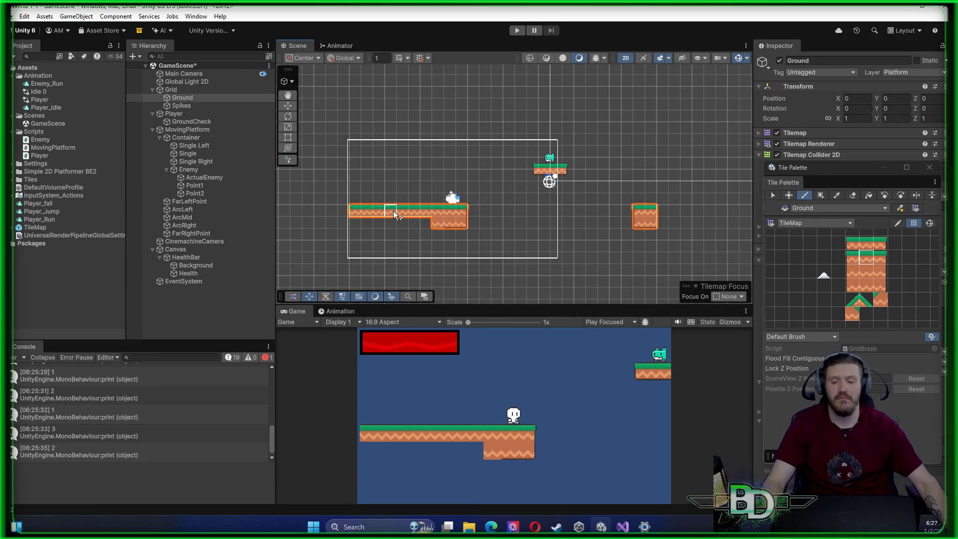
{"action": "left_click", "coordinate": [414, 175]}
{"action": "mouse_move", "coordinate": [411, 175]}
{"action": "left_mouse_down"}
{"action": "mouse_move", "coordinate": [651, 189]}
{"action": "mouse_move", "coordinate": [534, 229]}
{"action": "left_mouse_up"}
Frame the Player in the scene view and start a play test
{"action": "scroll", "coordinate": [588, 212], "scroll_direction": "down", "scroll_amount": 3}
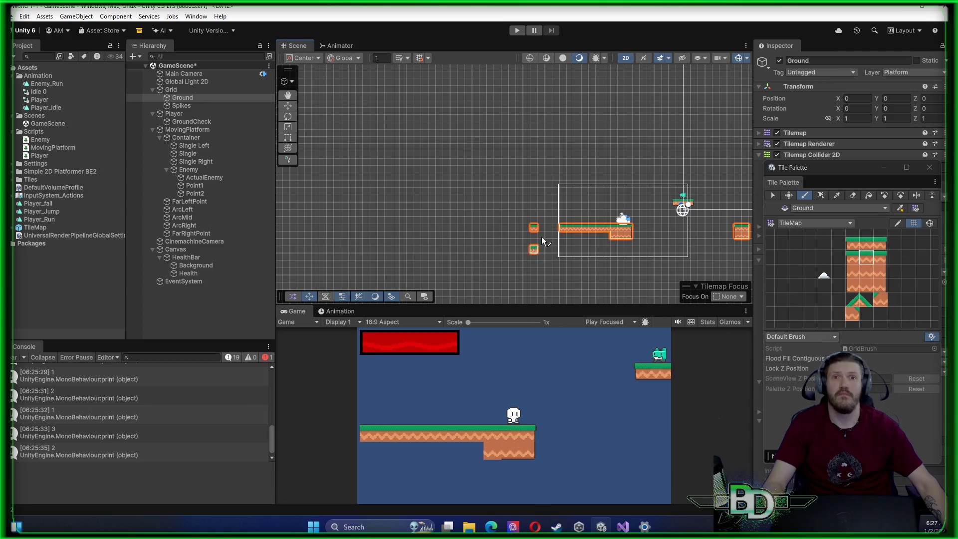
{"action": "scroll", "coordinate": [628, 228], "scroll_direction": "up", "scroll_amount": 4}
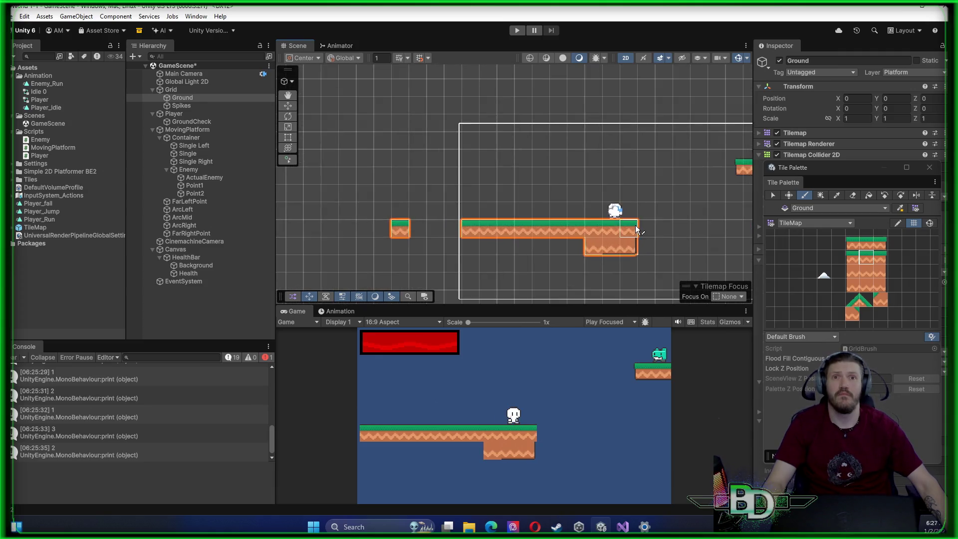
{"action": "scroll", "coordinate": [635, 225], "scroll_direction": "up", "scroll_amount": 2}
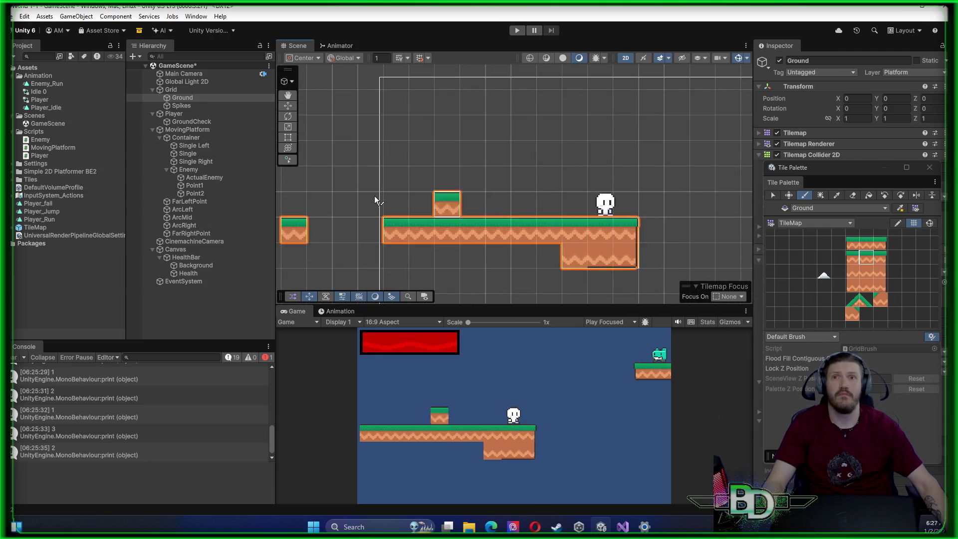
{"action": "double_click", "coordinate": [172, 112]}
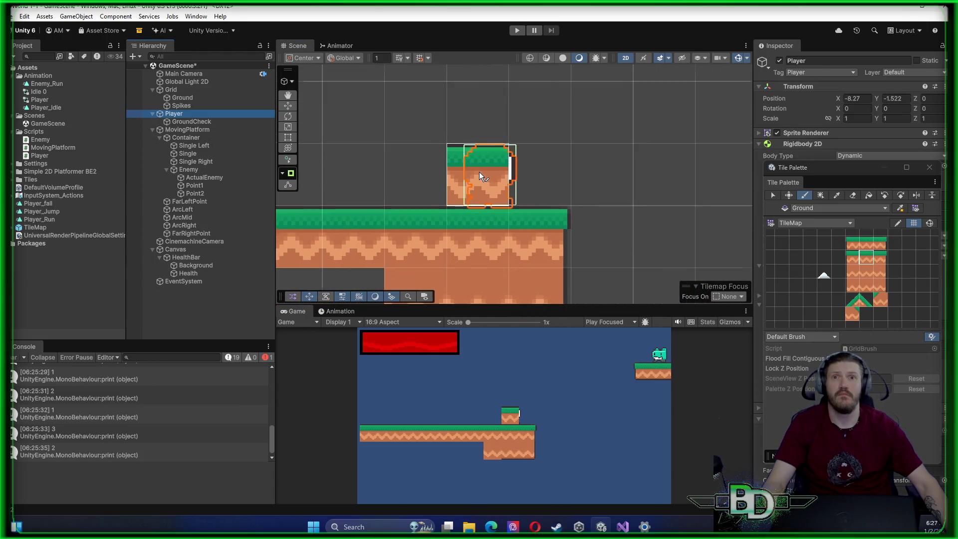
{"action": "scroll", "coordinate": [478, 173], "scroll_direction": "down", "scroll_amount": 5}
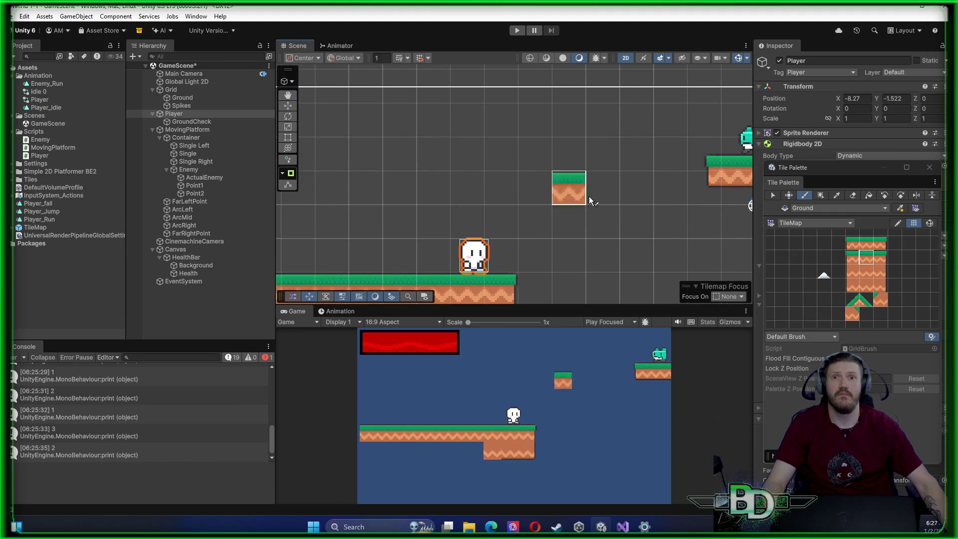
{"action": "left_click", "coordinate": [519, 34]}
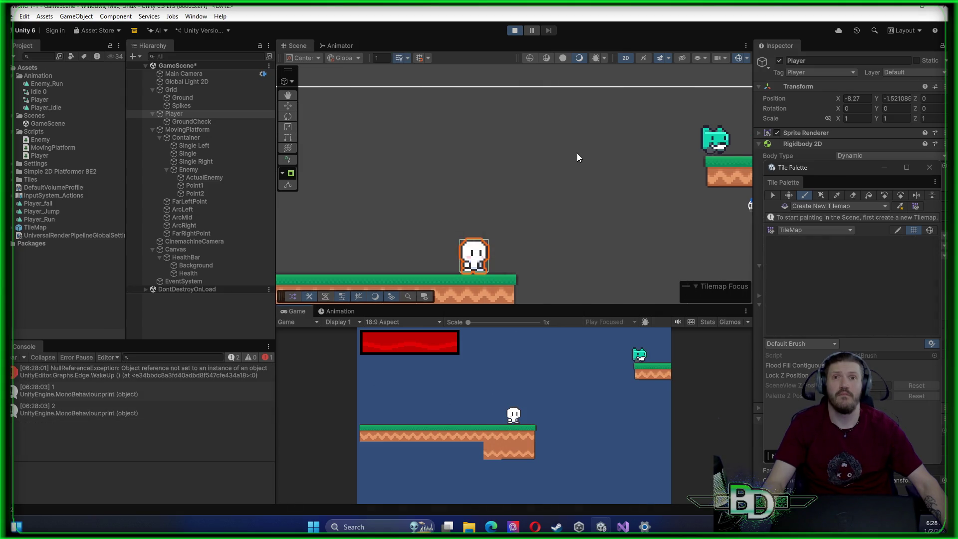
{"action": "key", "text": "a"}
{"action": "key", "text": "space"}
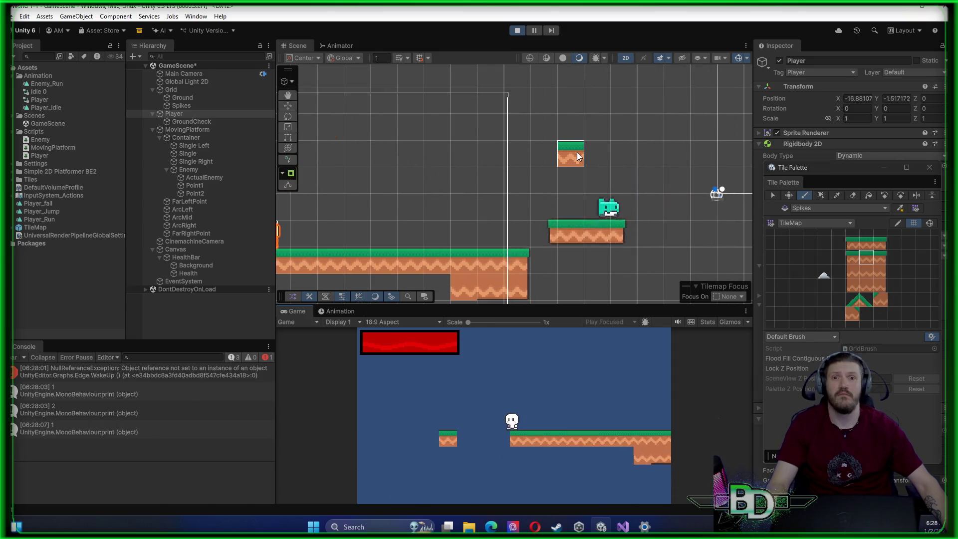
{"action": "left_click", "coordinate": [518, 30]}
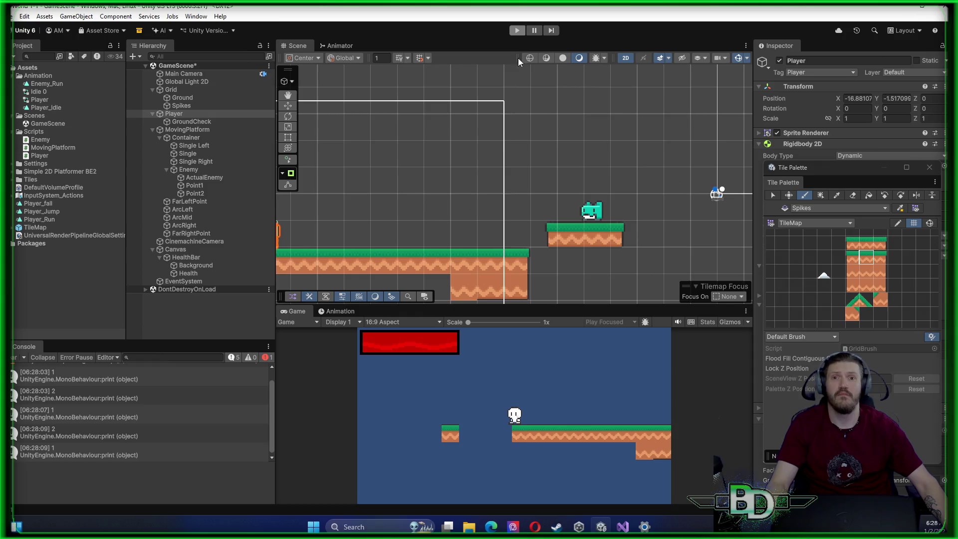
{"action": "left_click", "coordinate": [498, 238]}
{"action": "left_click_drag", "start_coordinate": [471, 234], "coordinate": [692, 217]}
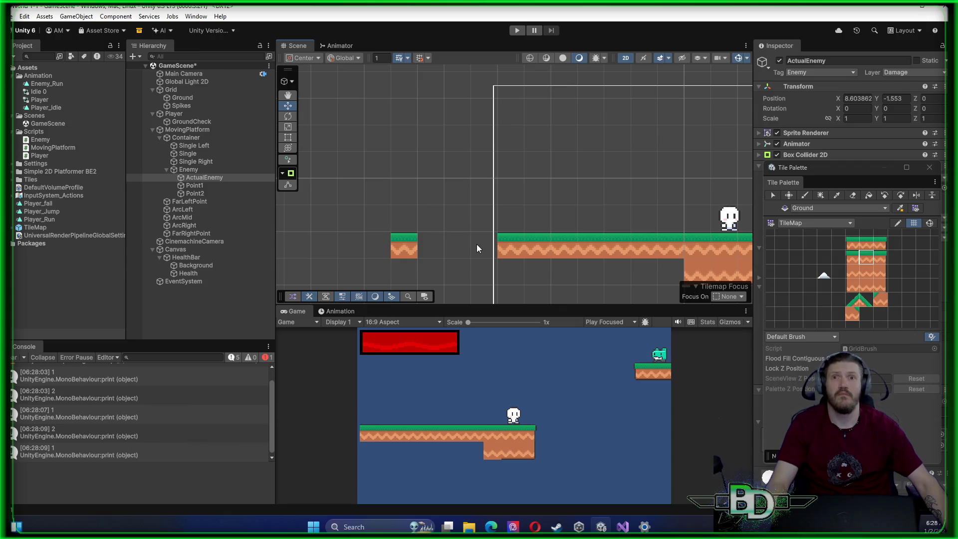
Paint plain ground tiles left of the main floor and widen the right-hand block
{"action": "left_click", "coordinate": [868, 270]}
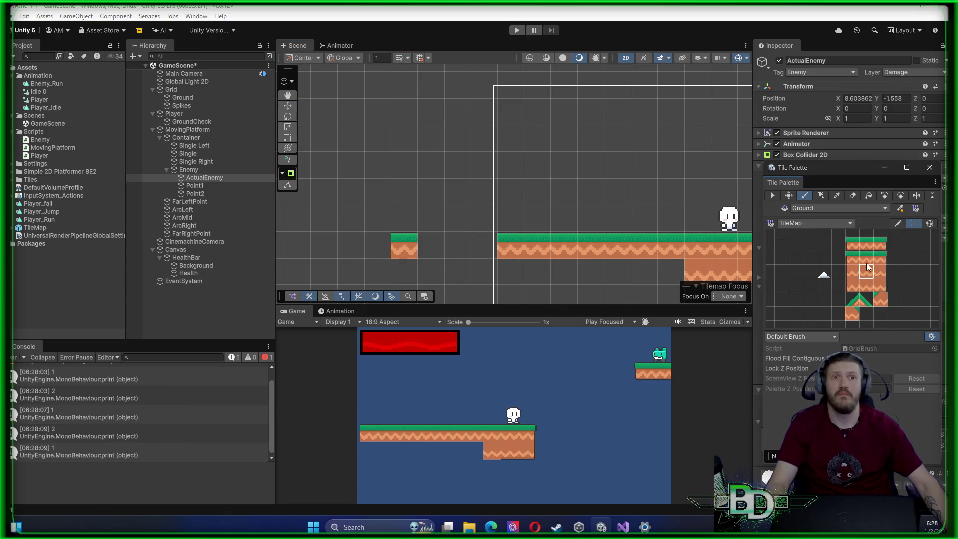
{"action": "left_click", "coordinate": [480, 248]}
{"action": "left_click", "coordinate": [444, 237]}
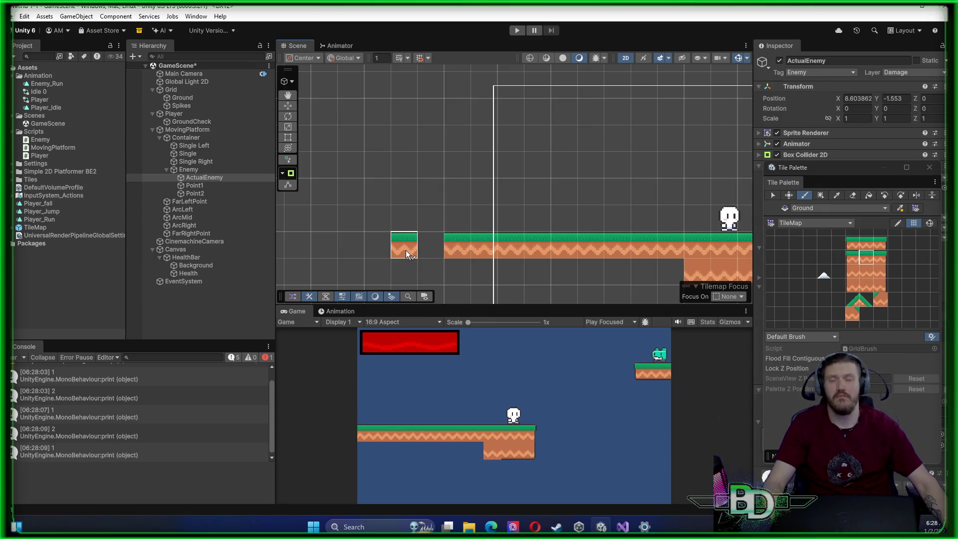
{"action": "scroll", "coordinate": [436, 227], "scroll_direction": "down", "scroll_amount": 1}
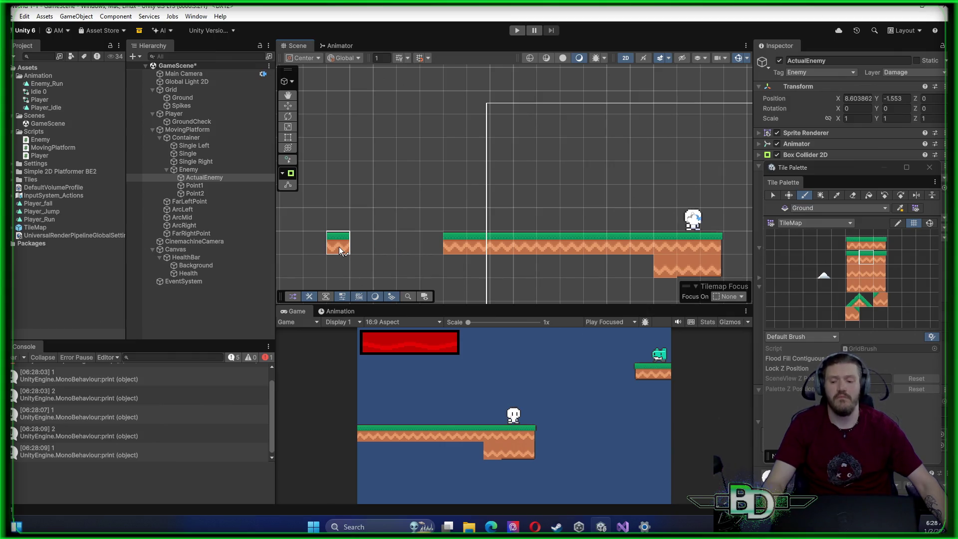
{"action": "left_click", "coordinate": [339, 246]}
{"action": "mouse_move", "coordinate": [391, 218]}
{"action": "left_mouse_down"}
{"action": "mouse_move", "coordinate": [591, 211]}
{"action": "mouse_move", "coordinate": [745, 220]}
{"action": "left_mouse_up"}
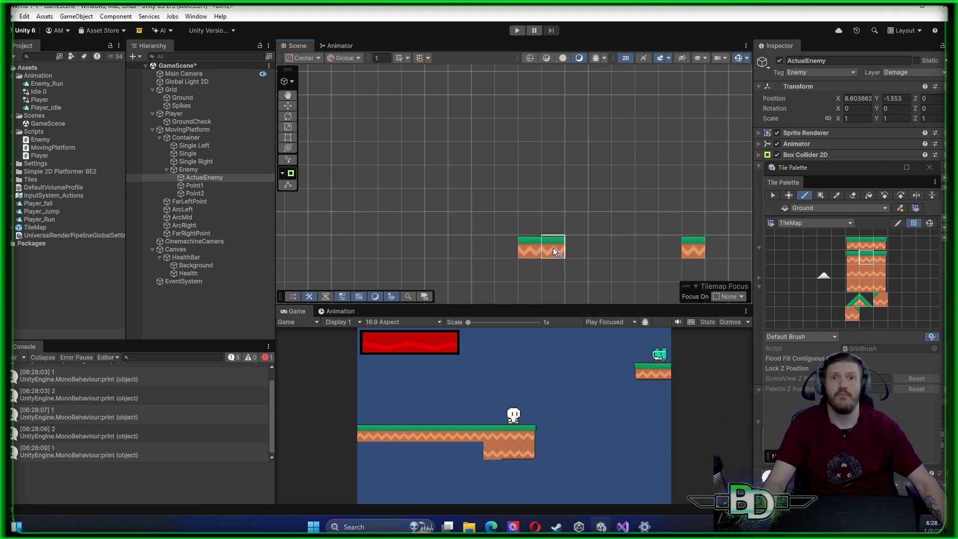
{"action": "left_click", "coordinate": [553, 250]}
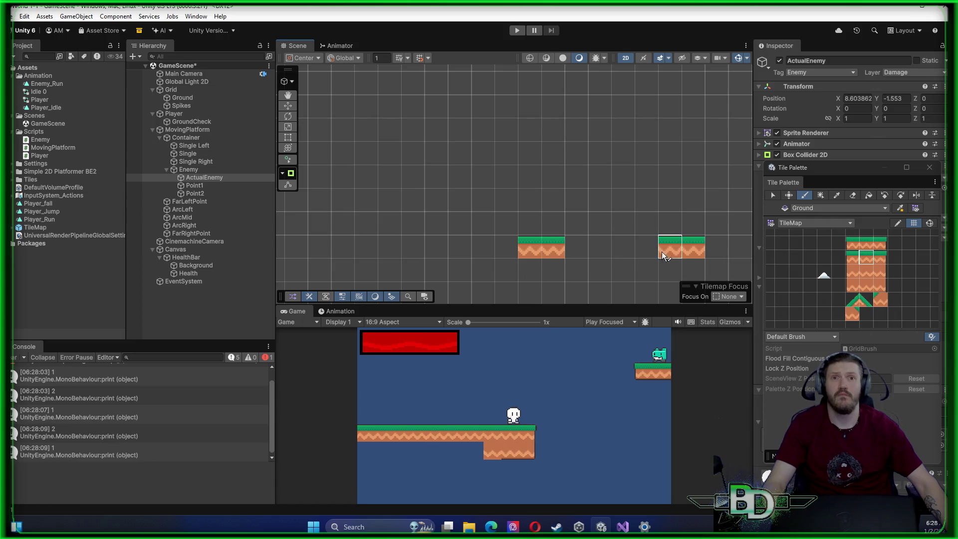
{"action": "scroll", "coordinate": [694, 255], "scroll_direction": "down", "scroll_amount": 2}
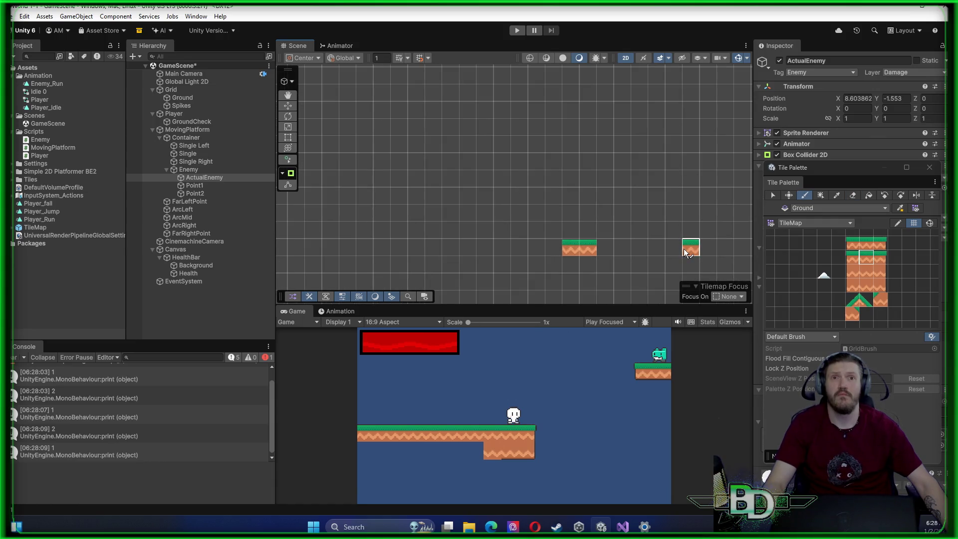
Erase a stray ground tile, paint a long floating platform leftward, and start testing
{"action": "key", "text": "d"}
{"action": "mouse_move", "coordinate": [684, 248]}
{"action": "left_mouse_down"}
{"action": "mouse_move", "coordinate": [545, 168]}
{"action": "mouse_move", "coordinate": [582, 181]}
{"action": "mouse_move", "coordinate": [418, 216]}
{"action": "mouse_move", "coordinate": [426, 204]}
{"action": "mouse_move", "coordinate": [598, 186]}
{"action": "left_mouse_up"}
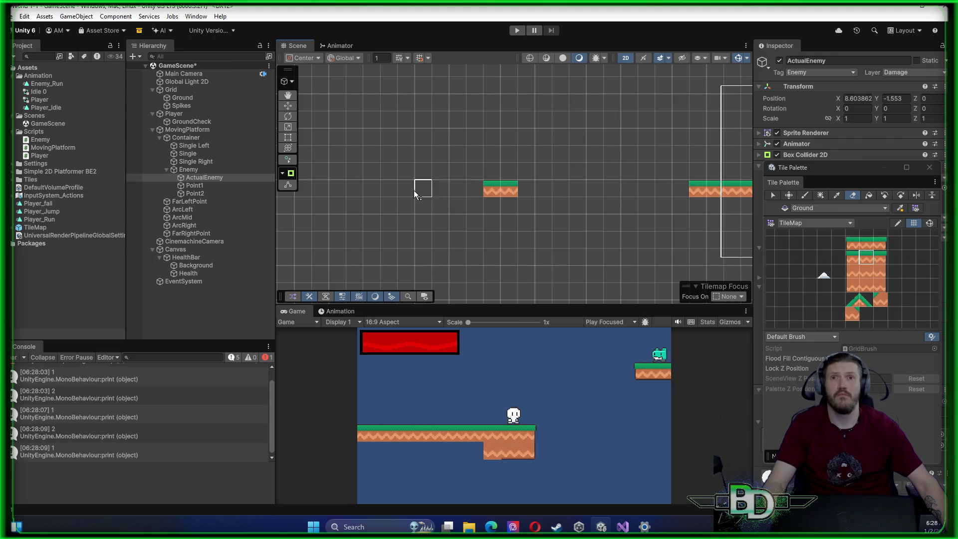
{"action": "key", "text": "b"}
{"action": "mouse_move", "coordinate": [494, 190]}
{"action": "left_mouse_down"}
{"action": "mouse_move", "coordinate": [384, 190]}
{"action": "mouse_move", "coordinate": [428, 184]}
{"action": "left_mouse_up"}
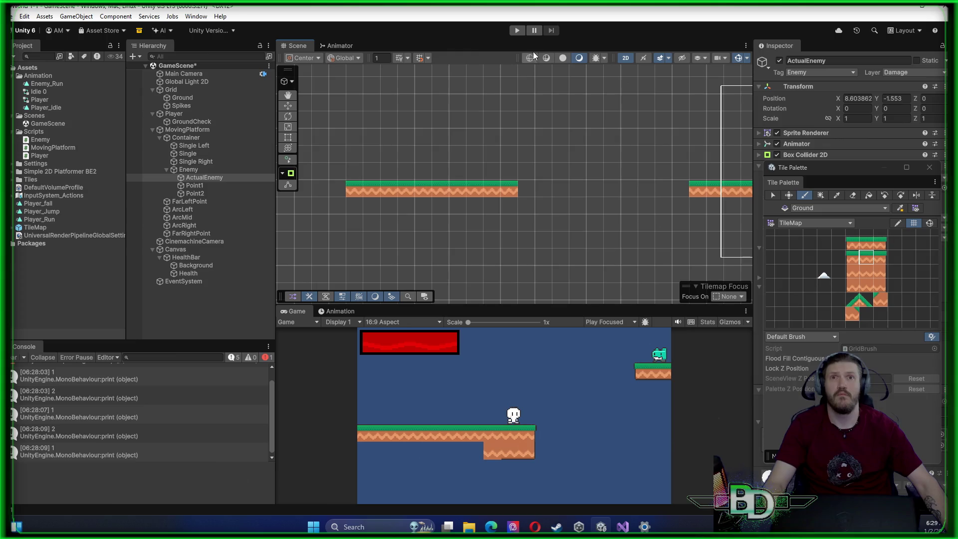
{"action": "left_click", "coordinate": [517, 30]}
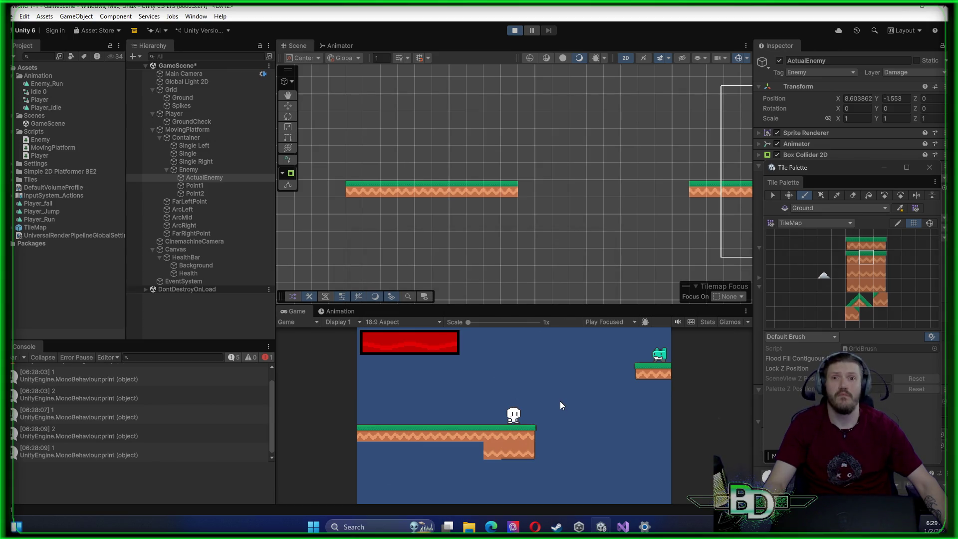
Walk the player left, stop the play test, and start a new test run
{"action": "key", "text": "a"}
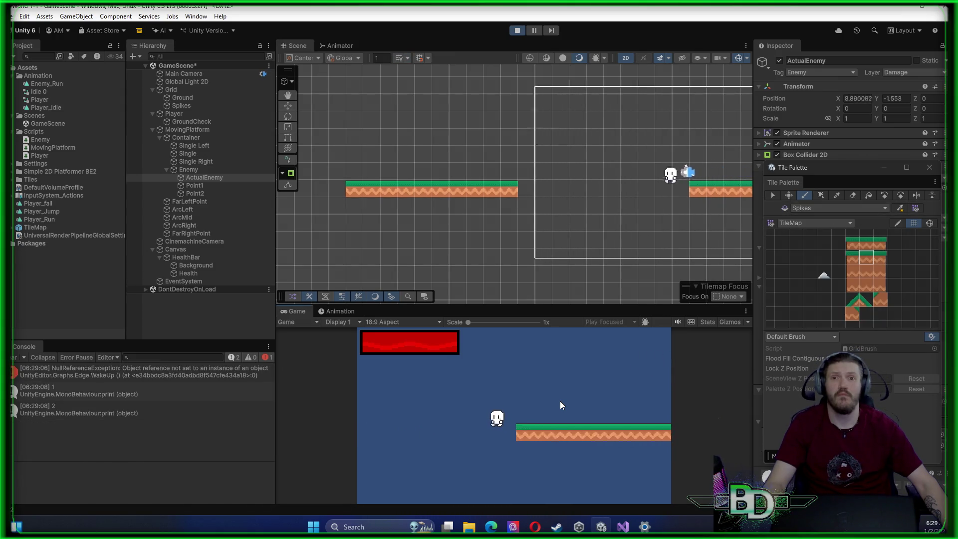
{"action": "left_click", "coordinate": [517, 31]}
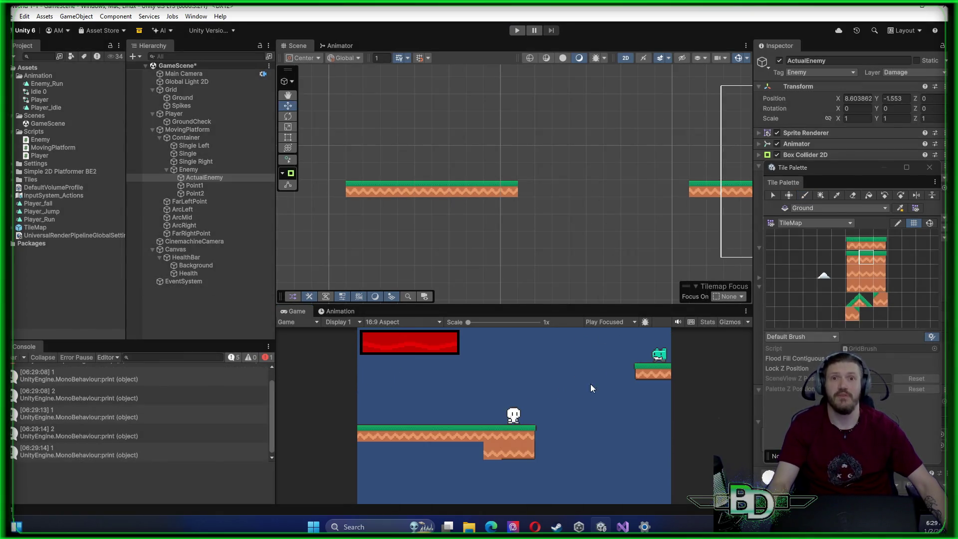
{"action": "left_click", "coordinate": [518, 31]}
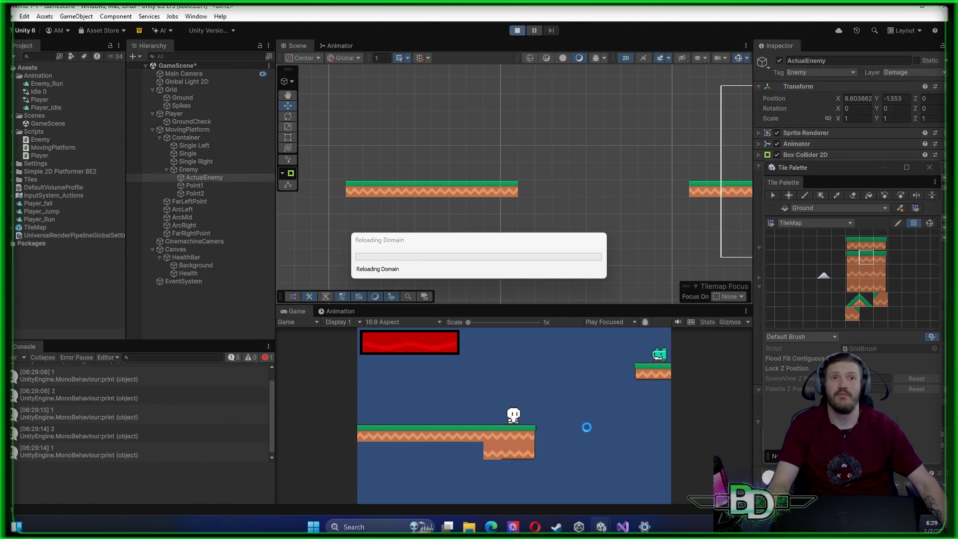
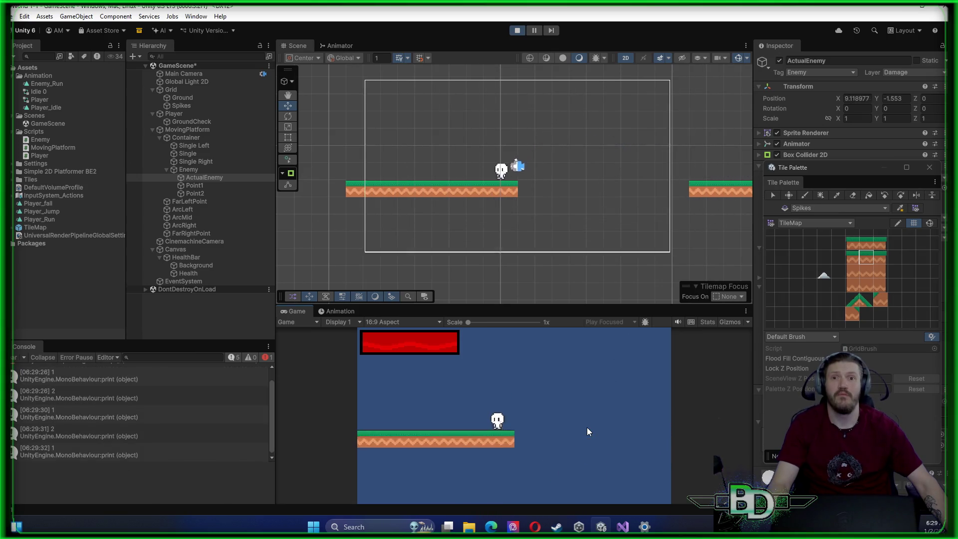
Stop the play test and paint a ground tile at the platform's end
{"action": "left_click", "coordinate": [518, 30]}
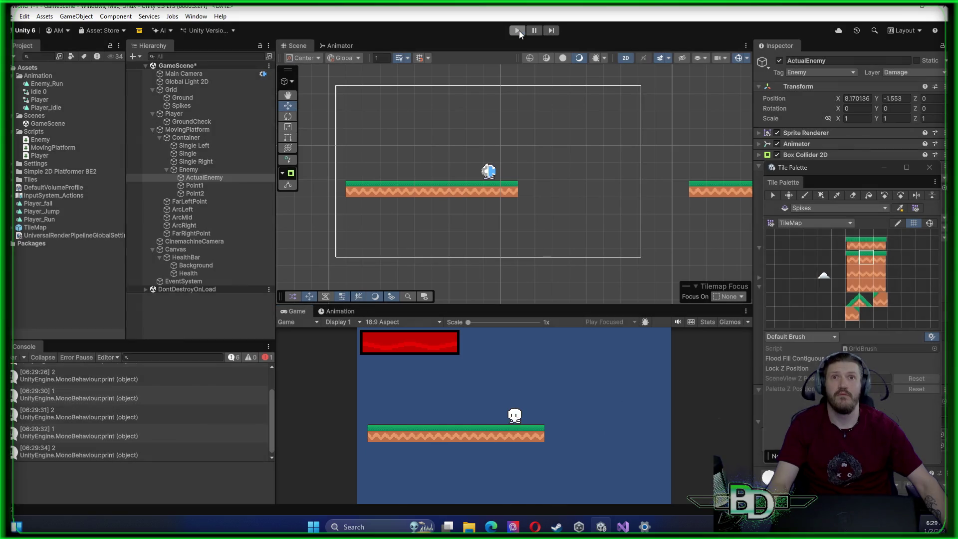
{"action": "left_click", "coordinate": [865, 261]}
{"action": "left_click", "coordinate": [528, 186]}
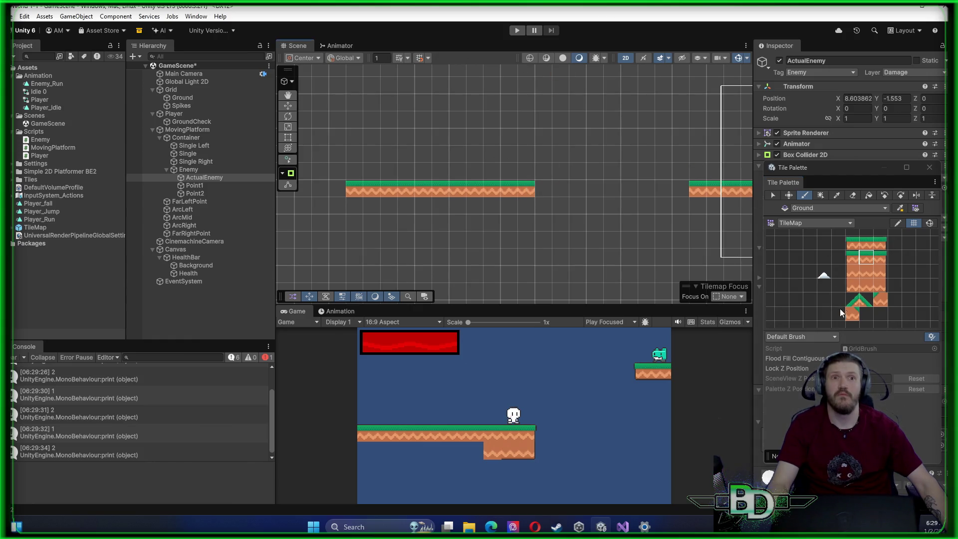
{"action": "key", "text": "s"}
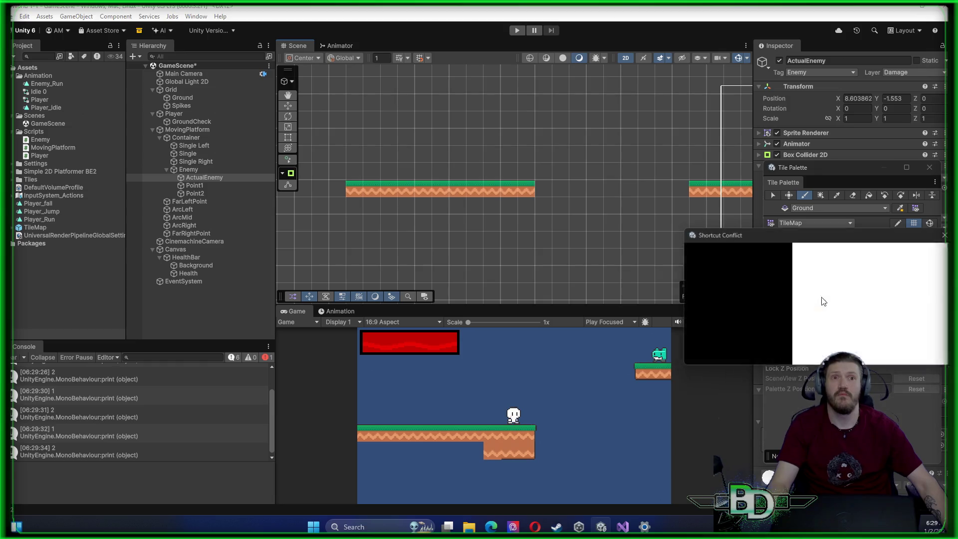
{"action": "key", "text": "Escape"}
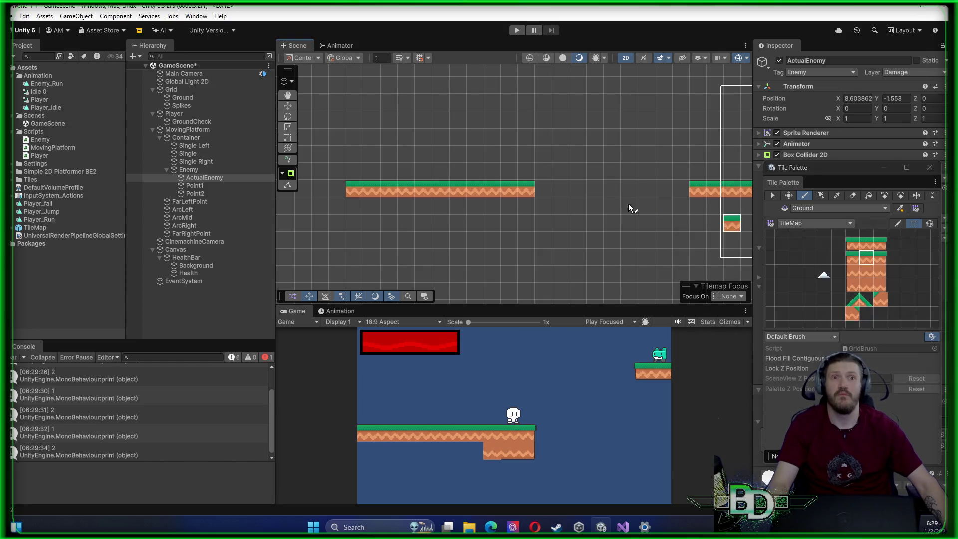
Paint four green slope tiles rising up-left from the ground
{"action": "left_click_drag", "start_coordinate": [505, 158], "coordinate": [716, 177]}
{"action": "left_click", "coordinate": [866, 299]}
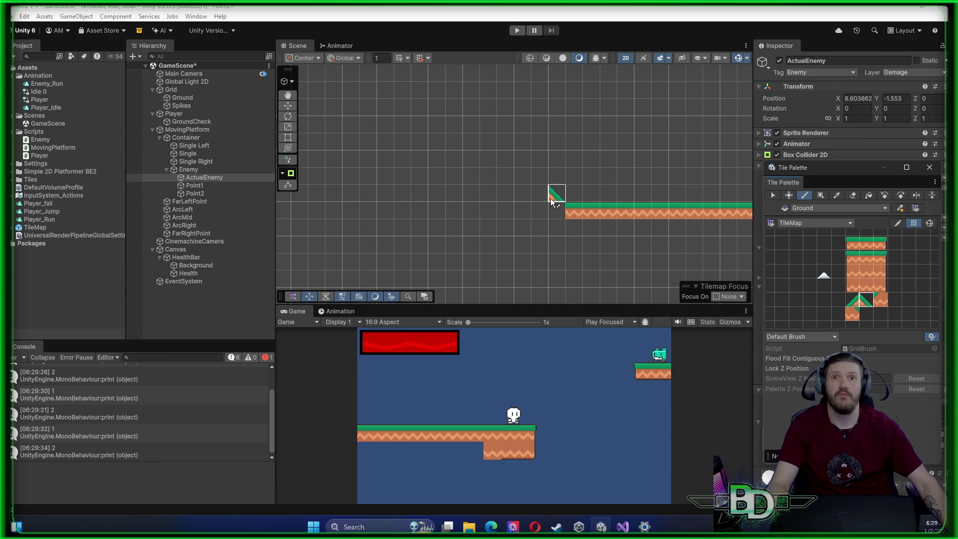
{"action": "left_click", "coordinate": [552, 200]}
{"action": "left_click", "coordinate": [536, 182]}
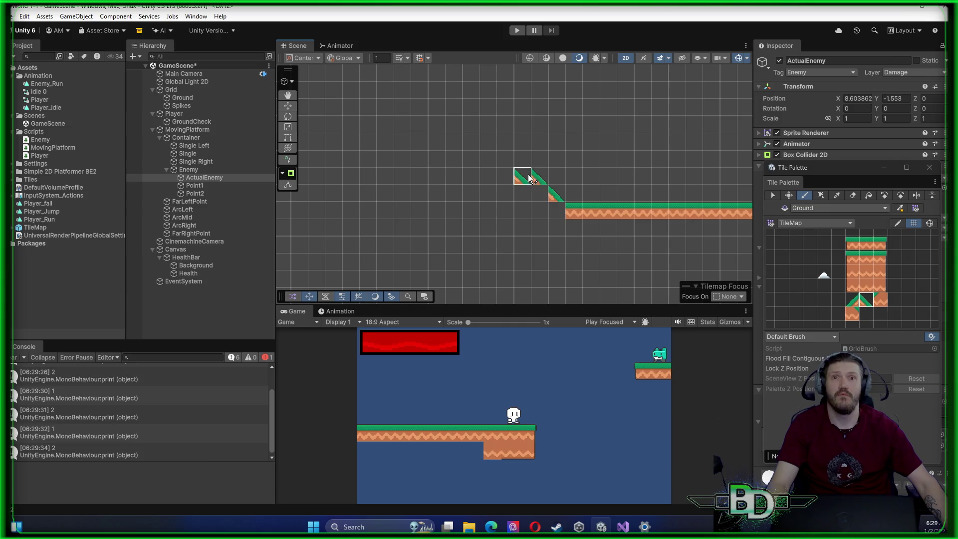
{"action": "left_click", "coordinate": [521, 166]}
{"action": "left_click", "coordinate": [505, 144]}
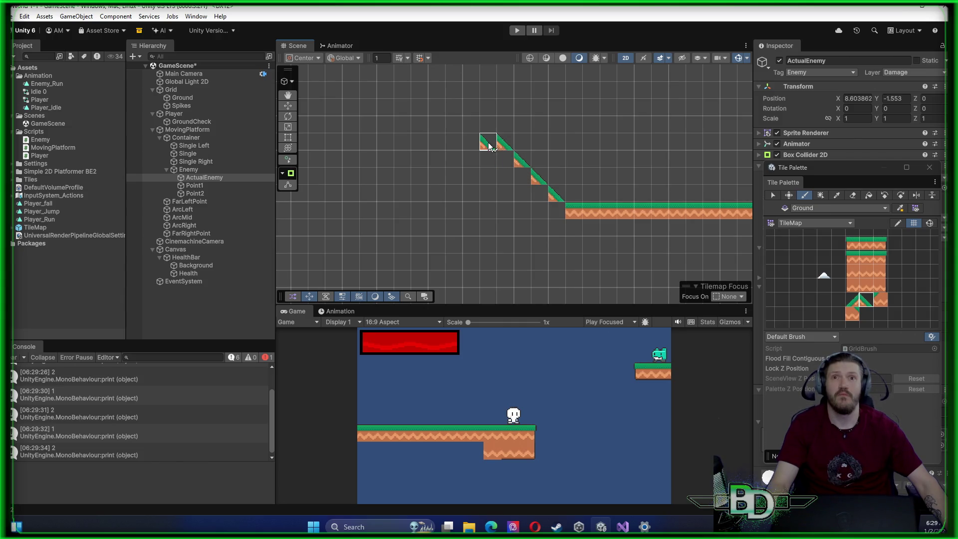
Cap the top of the slope with two flat ground tiles
{"action": "left_click", "coordinate": [863, 253]}
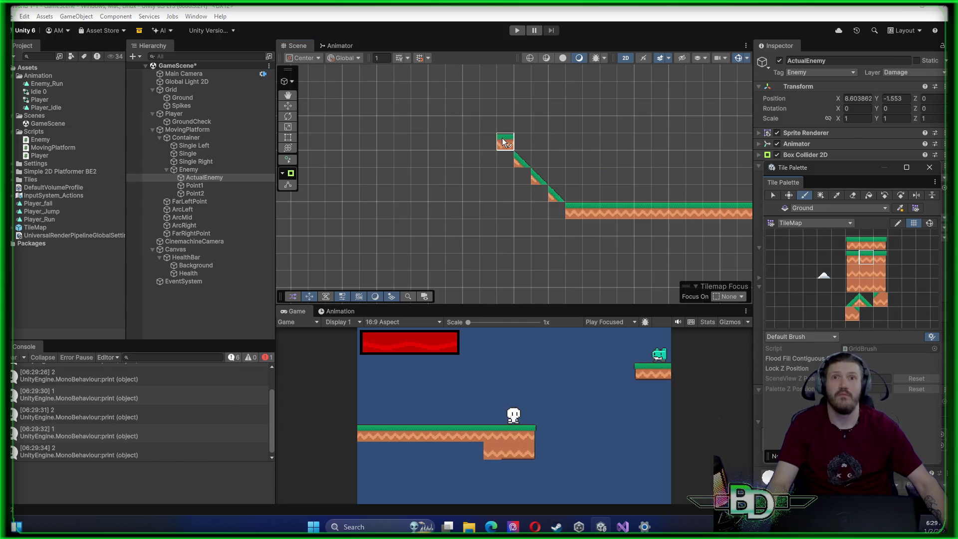
{"action": "left_click", "coordinate": [482, 138]}
{"action": "left_click", "coordinate": [471, 140]}
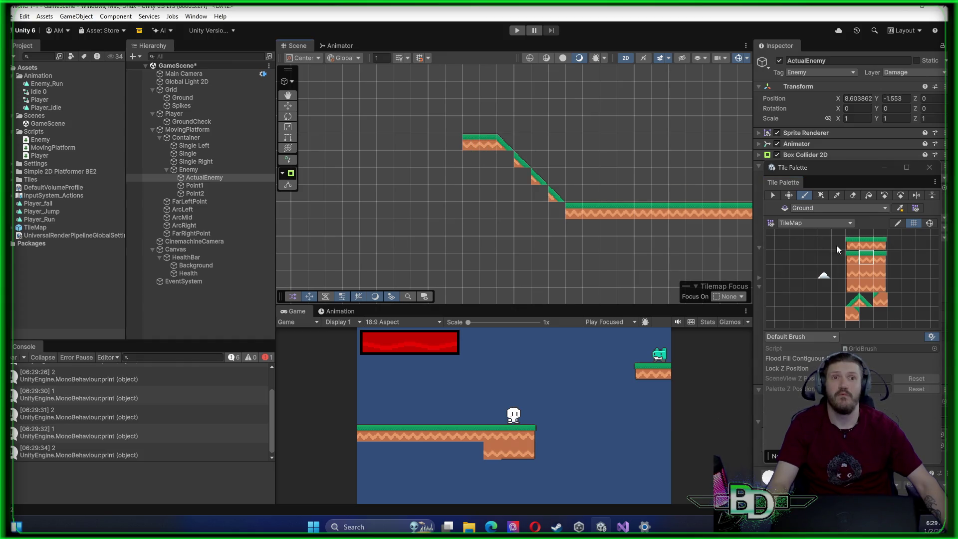
Fill the empty cells beneath the ledge top and slope with dirt fill tiles
{"action": "left_click", "coordinate": [866, 272]}
{"action": "left_click", "coordinate": [471, 159]}
{"action": "left_click", "coordinate": [487, 159]}
{"action": "left_click_drag", "start_coordinate": [512, 165], "coordinate": [506, 175]}
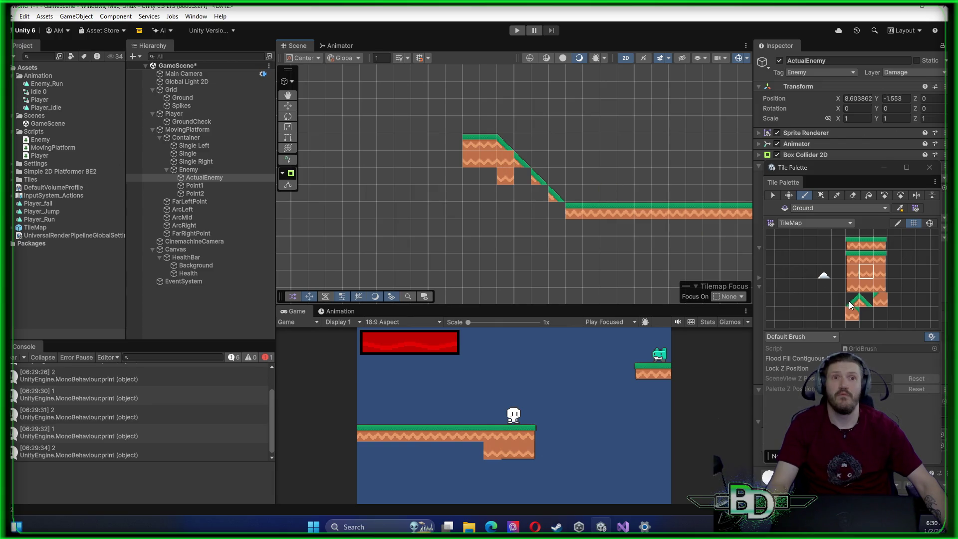
{"action": "left_click", "coordinate": [857, 310]}
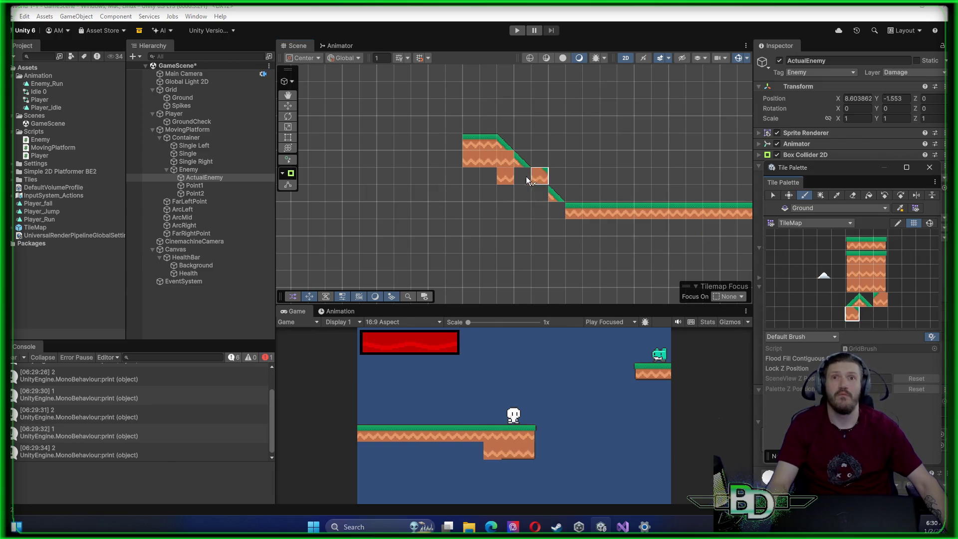
{"action": "left_click_drag", "start_coordinate": [507, 160], "coordinate": [529, 181]}
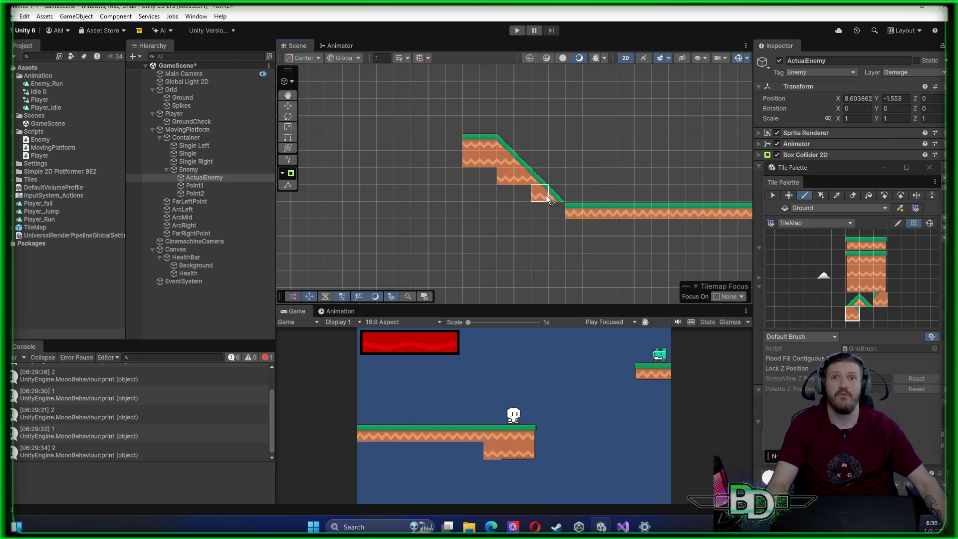
{"action": "left_click", "coordinate": [866, 272]}
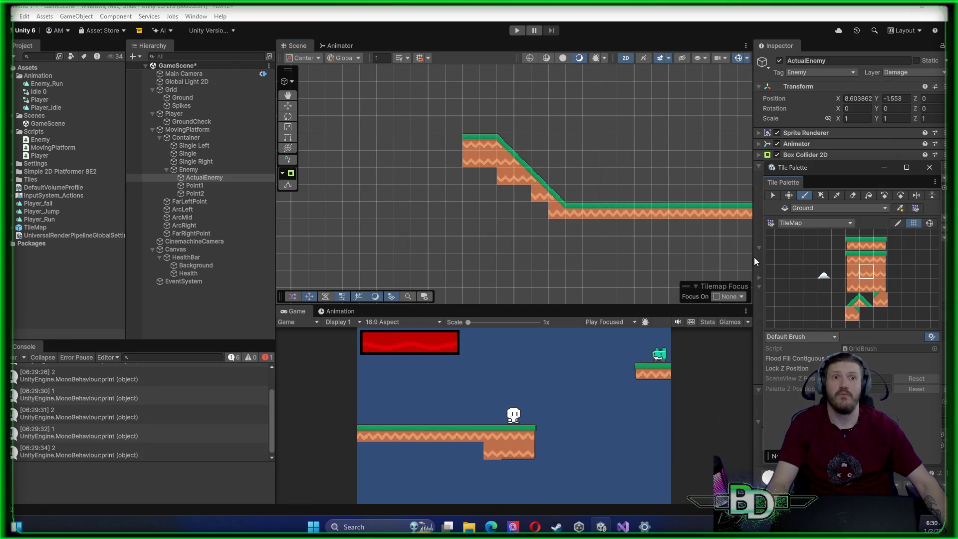
{"action": "left_click", "coordinate": [539, 209]}
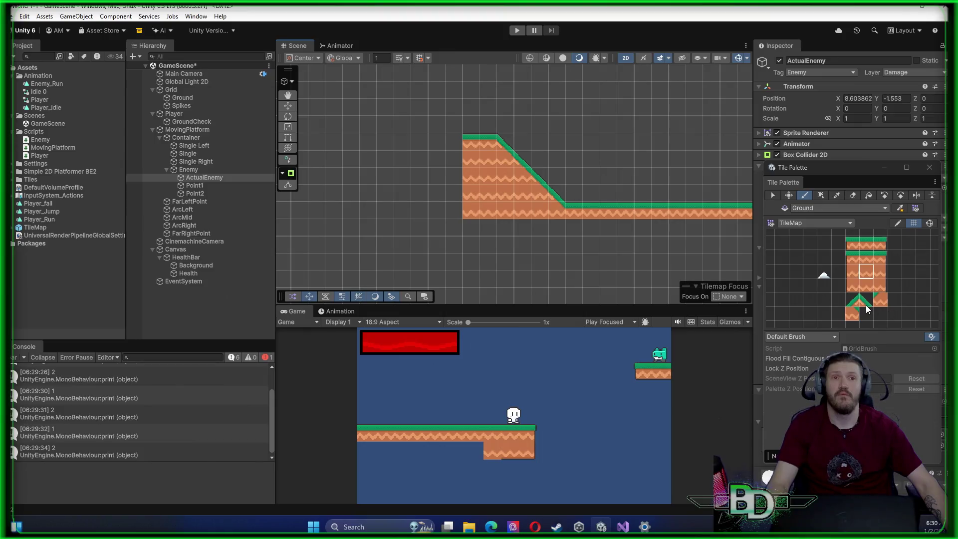
{"action": "left_click", "coordinate": [824, 278]}
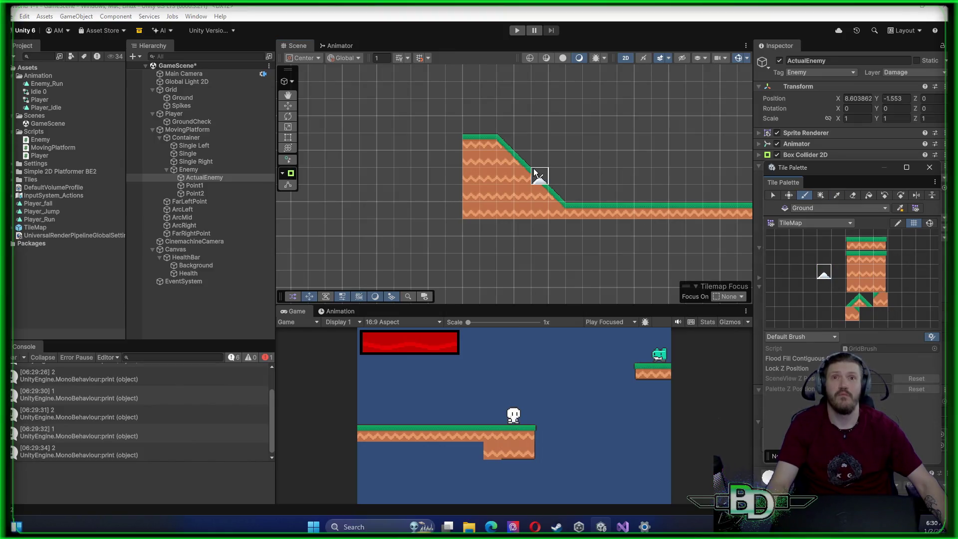
Paint four spikes left of the ledge and expand the Simple 2D Platformer BE2 folder
{"action": "left_click_drag", "start_coordinate": [454, 145], "coordinate": [406, 147]}
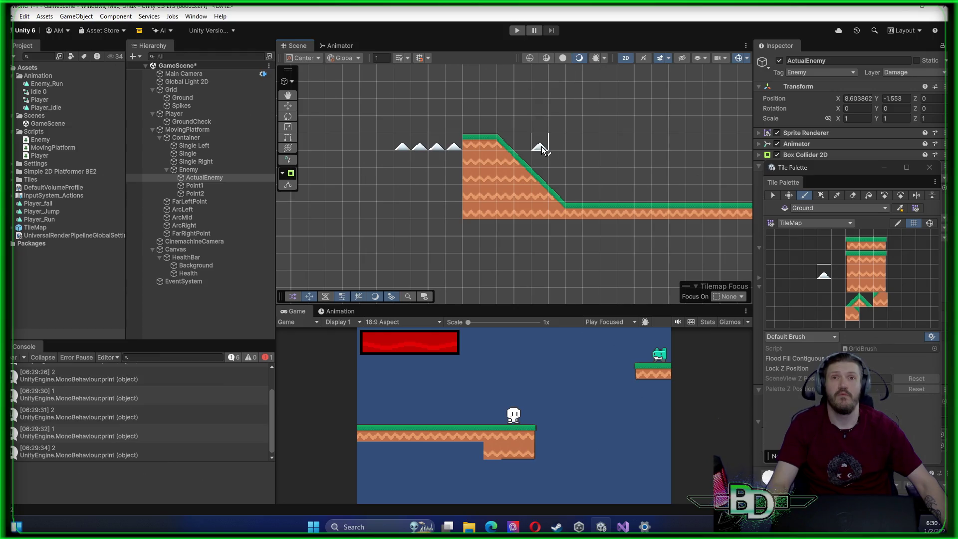
{"action": "left_click_drag", "start_coordinate": [542, 146], "coordinate": [624, 229]}
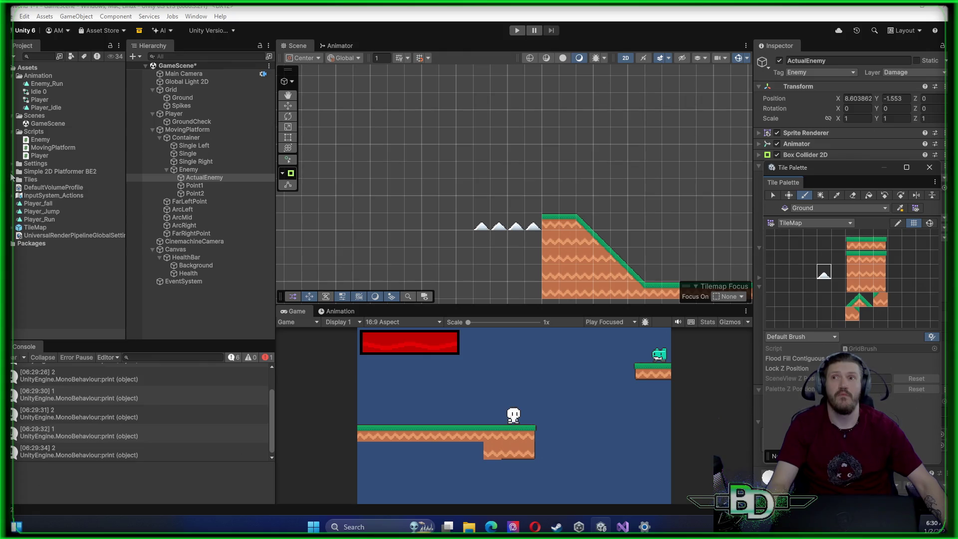
{"action": "left_click", "coordinate": [12, 171]}
{"action": "scroll", "coordinate": [53, 222], "scroll_direction": "down", "scroll_amount": 3}
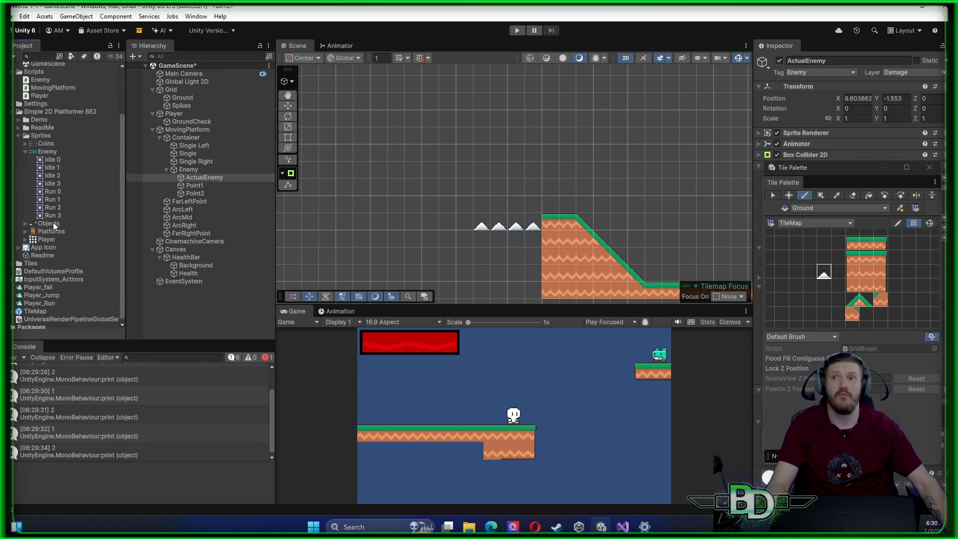
Find the Spike sprite in the Objects folder and drop it on the palette, cancelling the new tile
{"action": "left_click", "coordinate": [24, 151]}
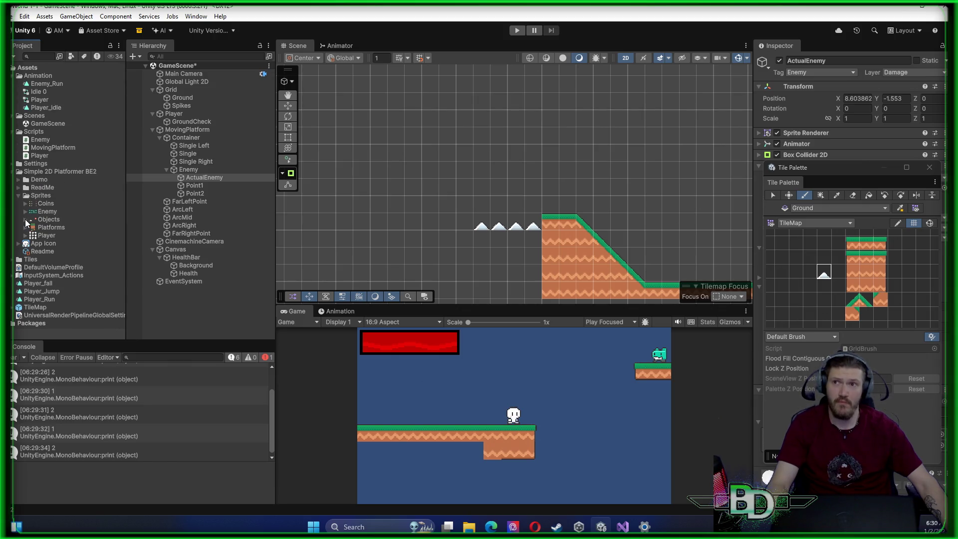
{"action": "left_click", "coordinate": [28, 219]}
{"action": "left_click", "coordinate": [52, 235]}
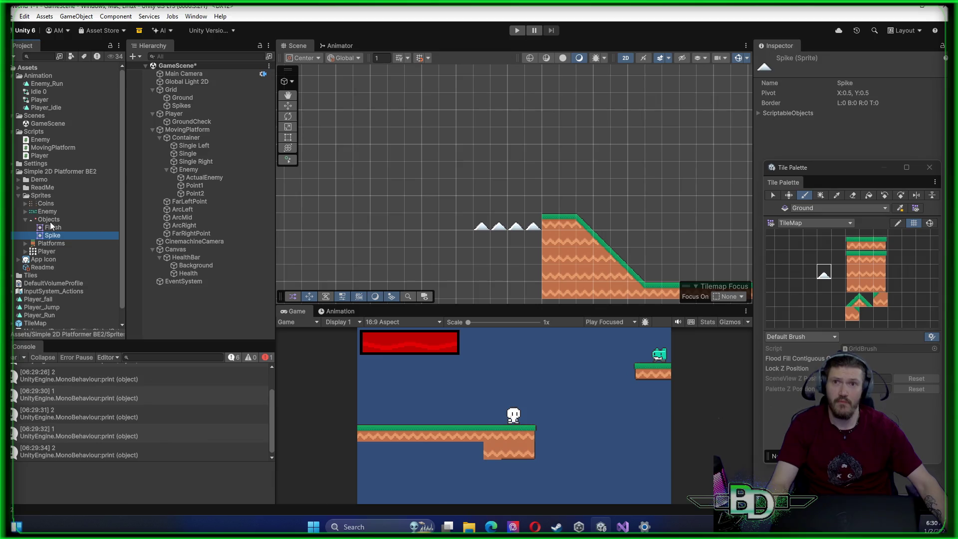
{"action": "mouse_move", "coordinate": [52, 237]}
{"action": "left_mouse_down"}
{"action": "mouse_move", "coordinate": [590, 267]}
{"action": "mouse_move", "coordinate": [710, 295]}
{"action": "mouse_move", "coordinate": [808, 275]}
{"action": "left_mouse_up"}
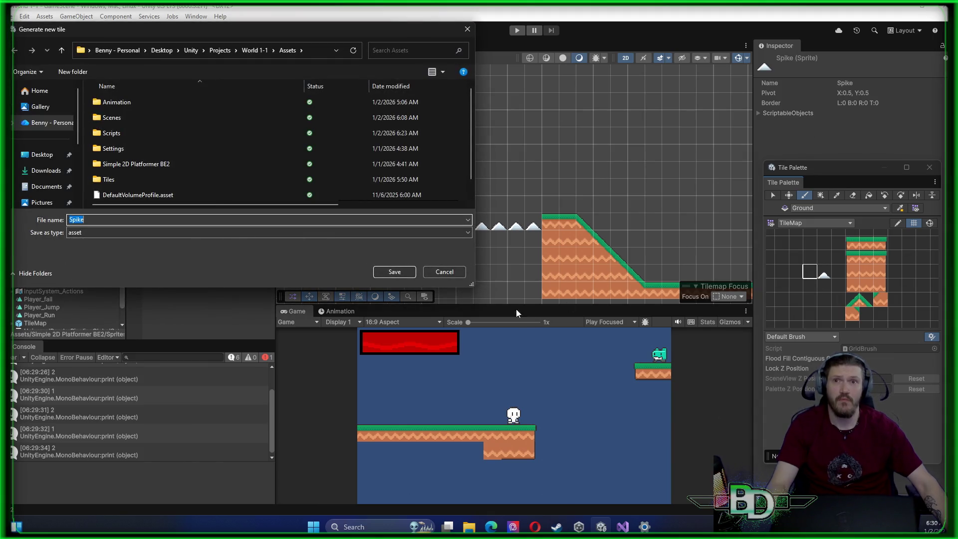
{"action": "left_click", "coordinate": [447, 273]}
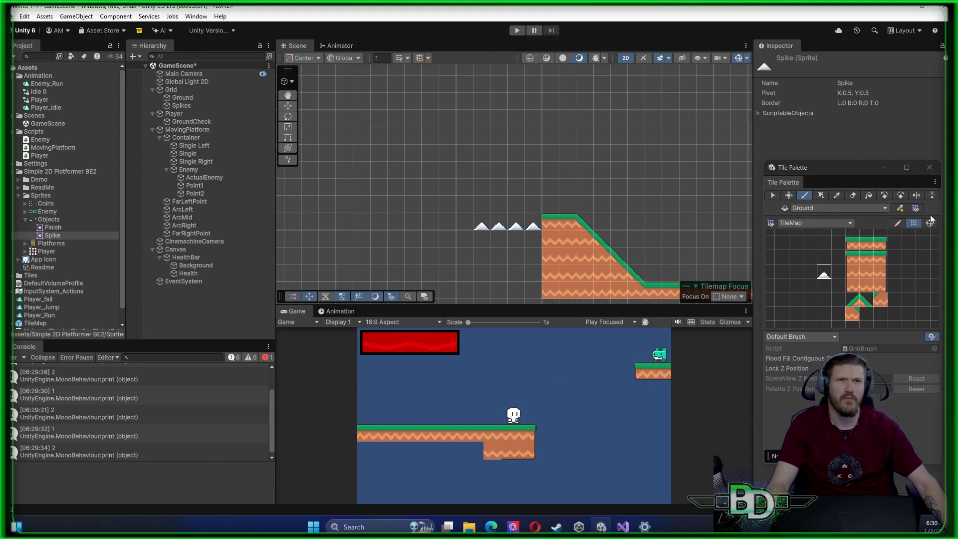
Flip the spike brush vertically and paint four upside-down spikes above the floor spikes
{"action": "left_click", "coordinate": [931, 197]}
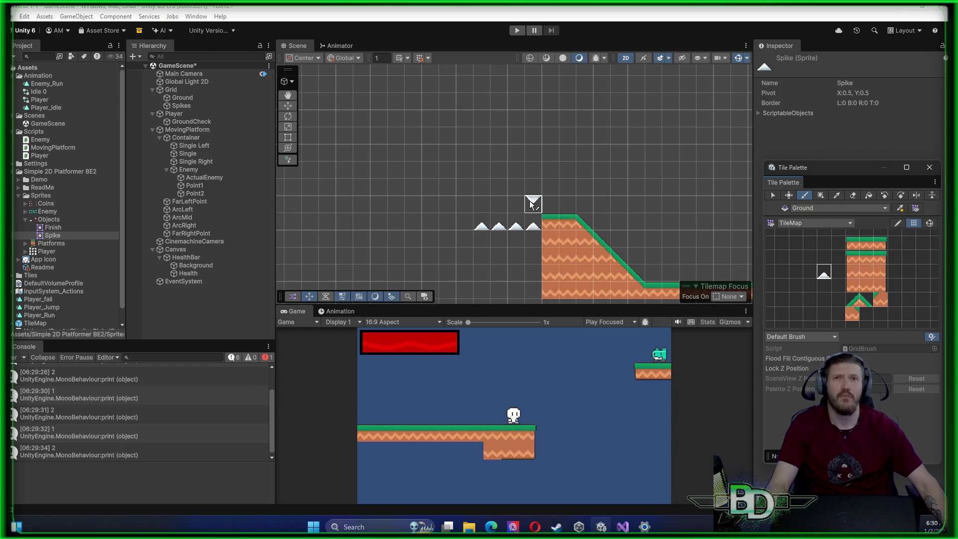
{"action": "left_click", "coordinate": [541, 156]}
{"action": "left_click", "coordinate": [514, 153]}
{"action": "left_click", "coordinate": [496, 156]}
{"action": "left_click", "coordinate": [480, 155]}
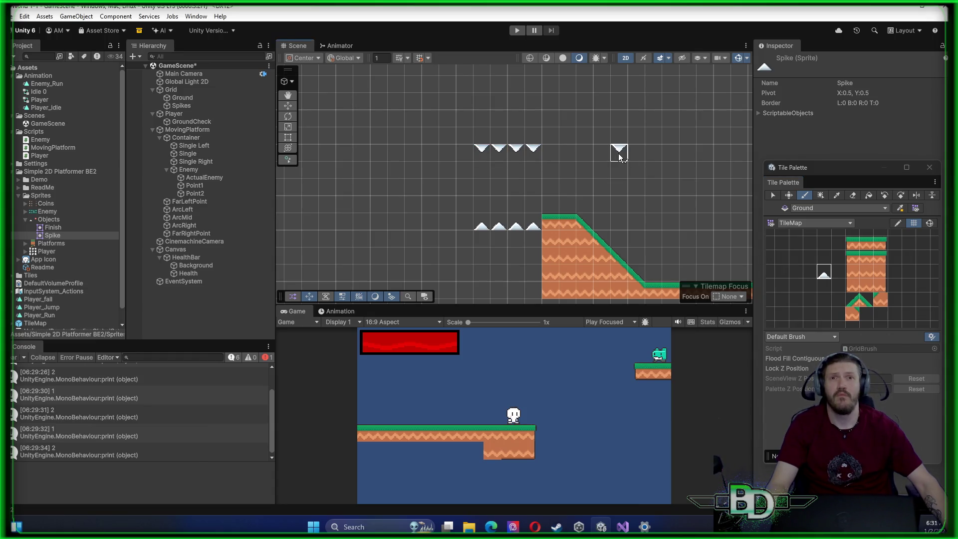
{"action": "left_click", "coordinate": [865, 257]}
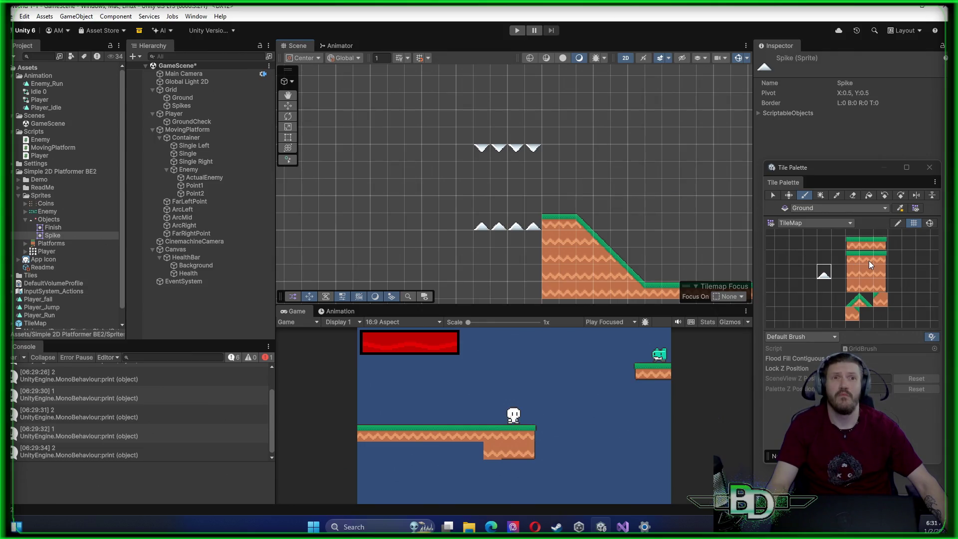
Paint a ground strip left of the spikes and a flipped ground row above the upper spikes
{"action": "left_click_drag", "start_coordinate": [465, 221], "coordinate": [403, 218]}
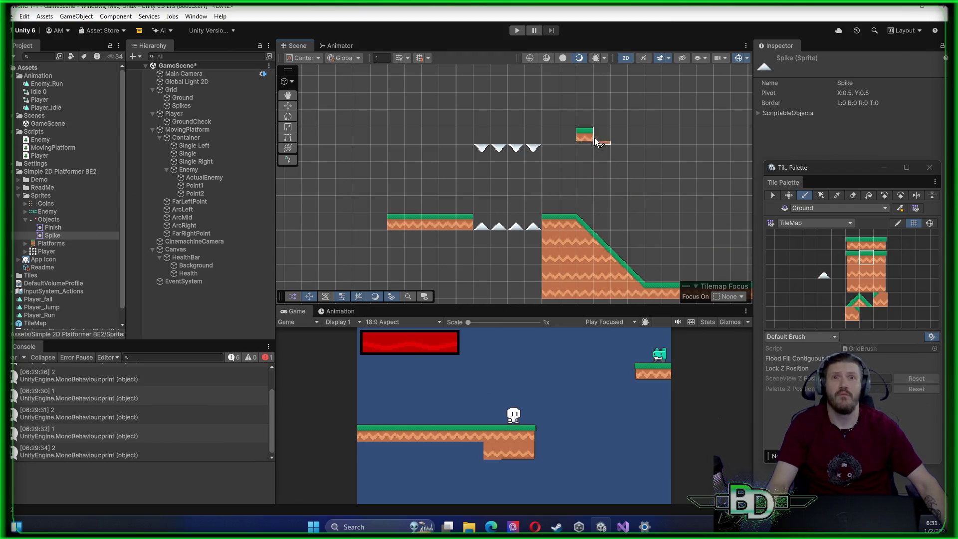
{"action": "left_click", "coordinate": [870, 259]}
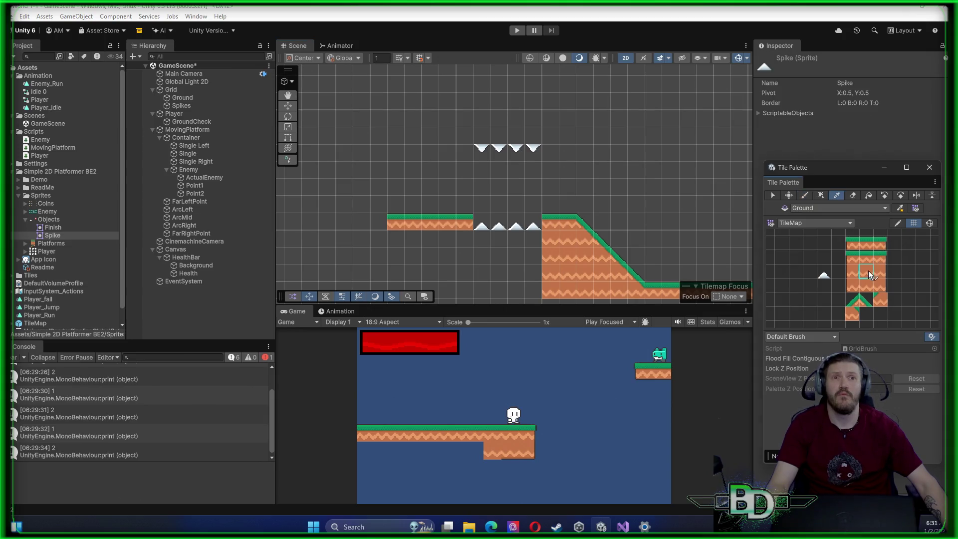
{"action": "left_click", "coordinate": [866, 258]}
{"action": "left_click", "coordinate": [929, 198]}
{"action": "left_click_drag", "start_coordinate": [574, 142], "coordinate": [397, 145]}
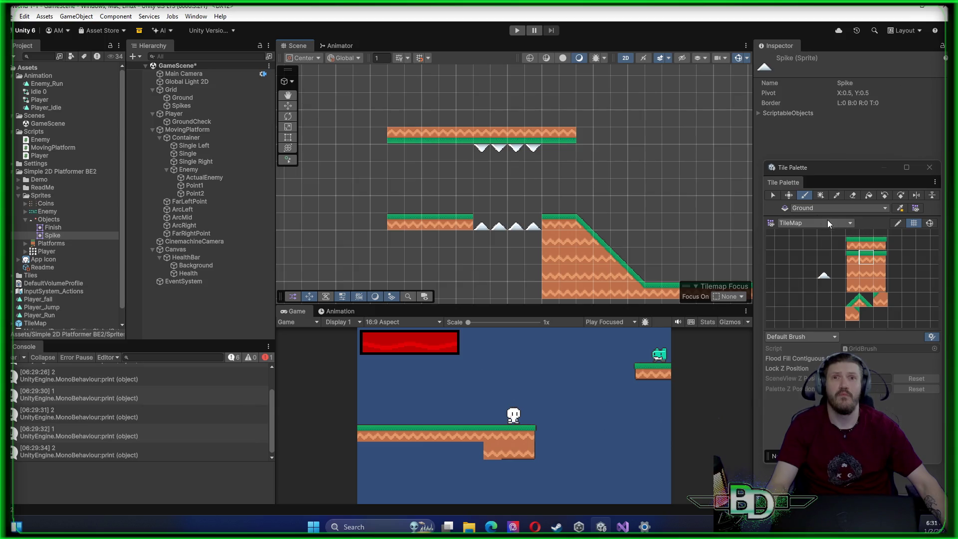
Place one slope tile at the upper platform's right end, undoing the extra tile
{"action": "left_click", "coordinate": [867, 303]}
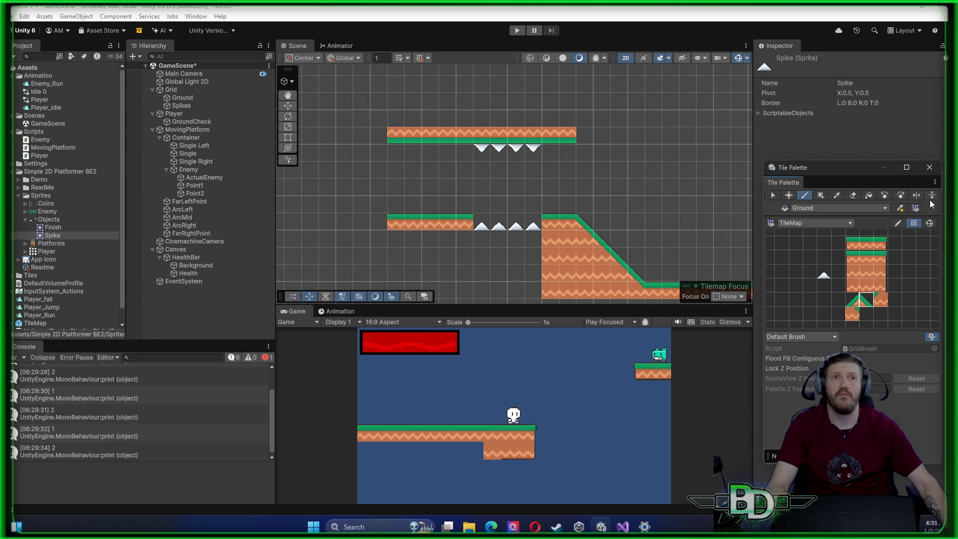
{"action": "left_click", "coordinate": [584, 135]}
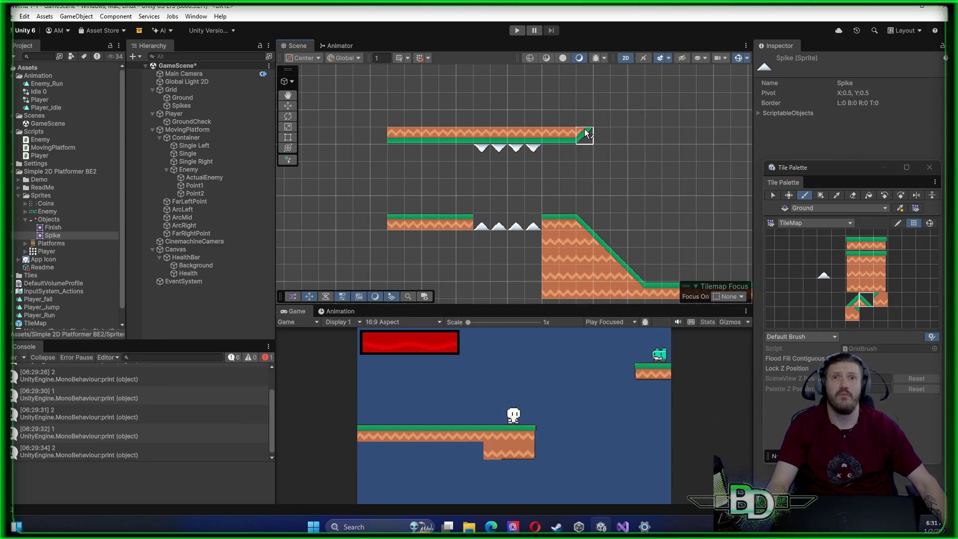
{"action": "left_click", "coordinate": [598, 125]}
{"action": "key", "text": "w"}
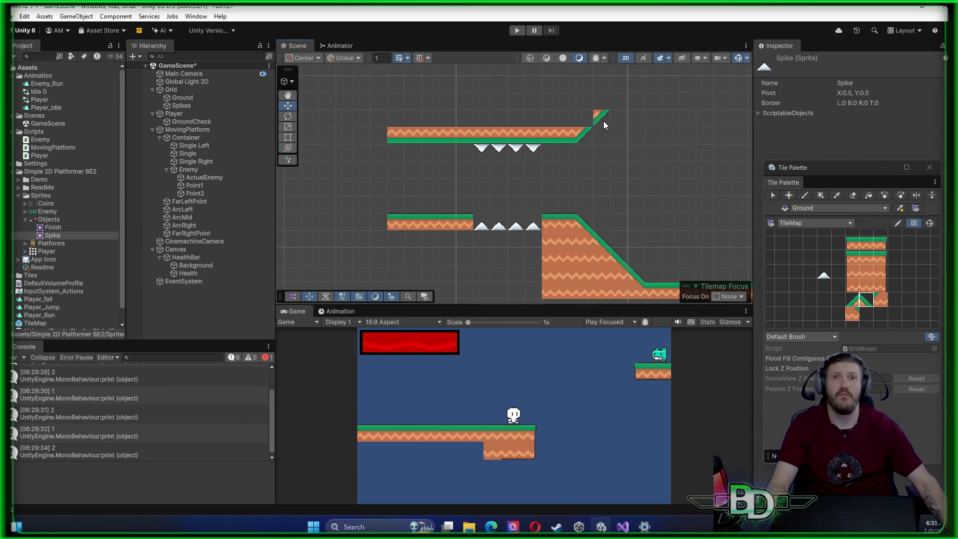
{"action": "key", "text": "ctrl+z"}
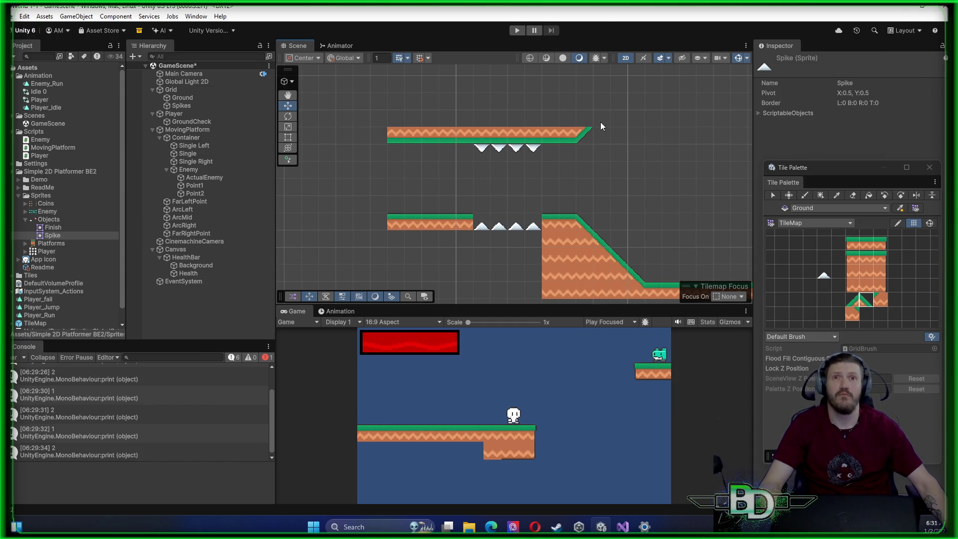
{"action": "left_click", "coordinate": [598, 127]}
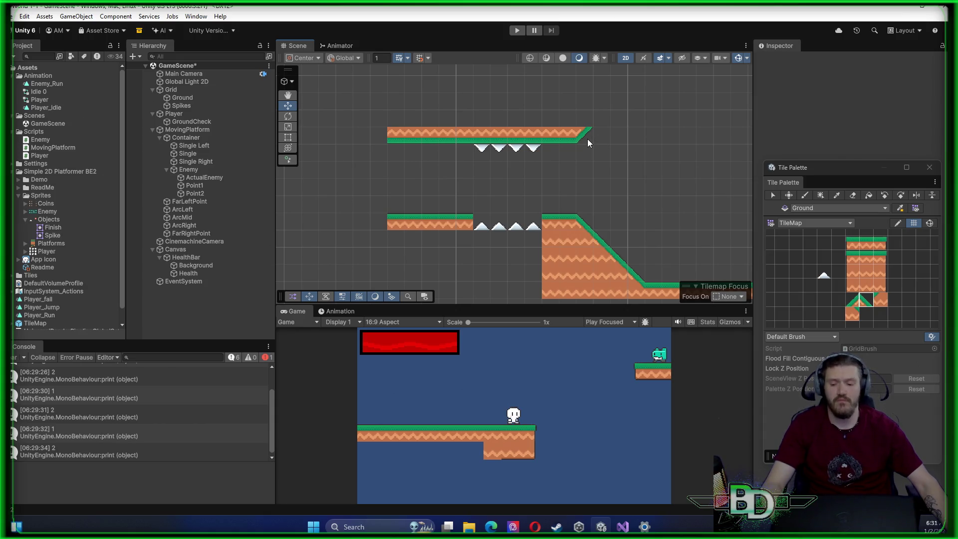
{"action": "key", "text": "s"}
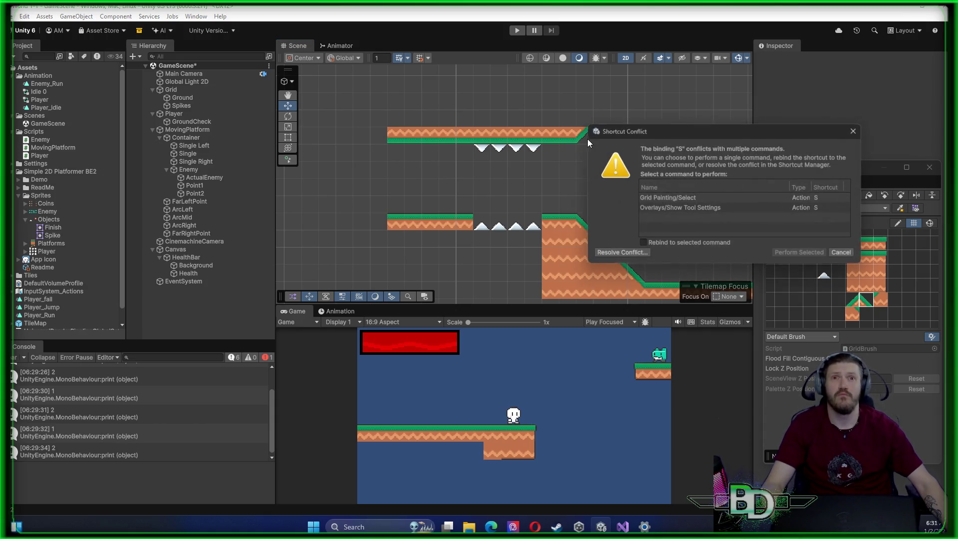
Cancel the shortcut conflict, clear the selection, and pan to show space up and right
{"action": "left_click", "coordinate": [841, 253]}
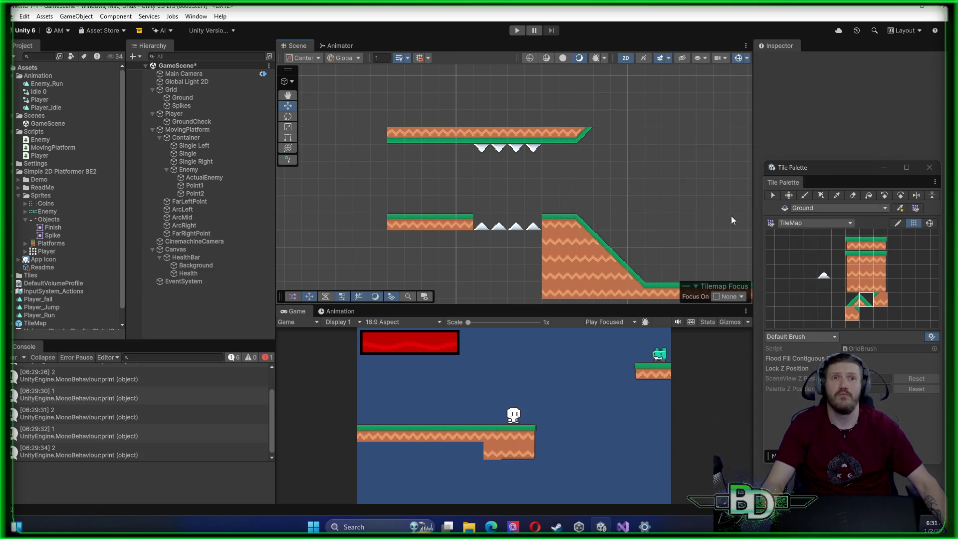
{"action": "key", "text": "ctrl+a"}
{"action": "right_click", "coordinate": [630, 188]}
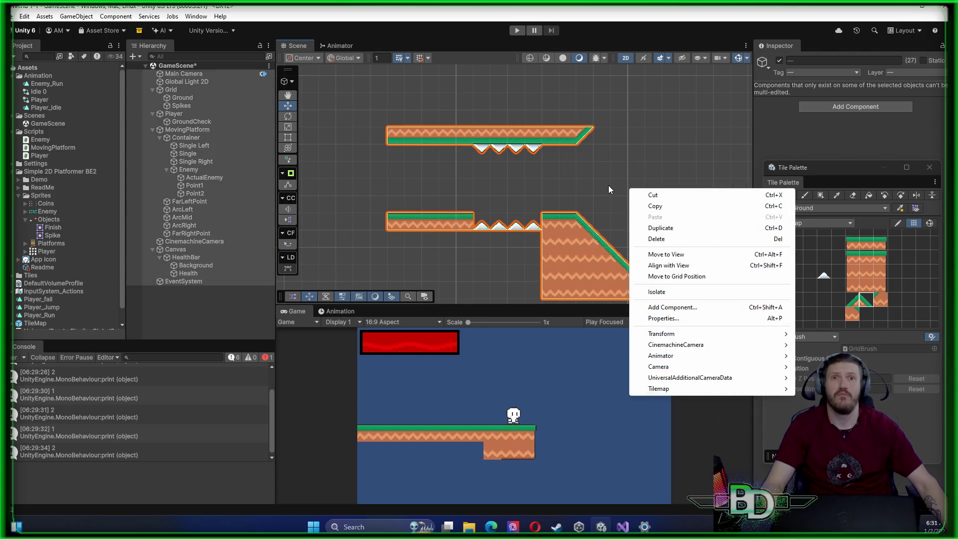
{"action": "left_click", "coordinate": [608, 187]}
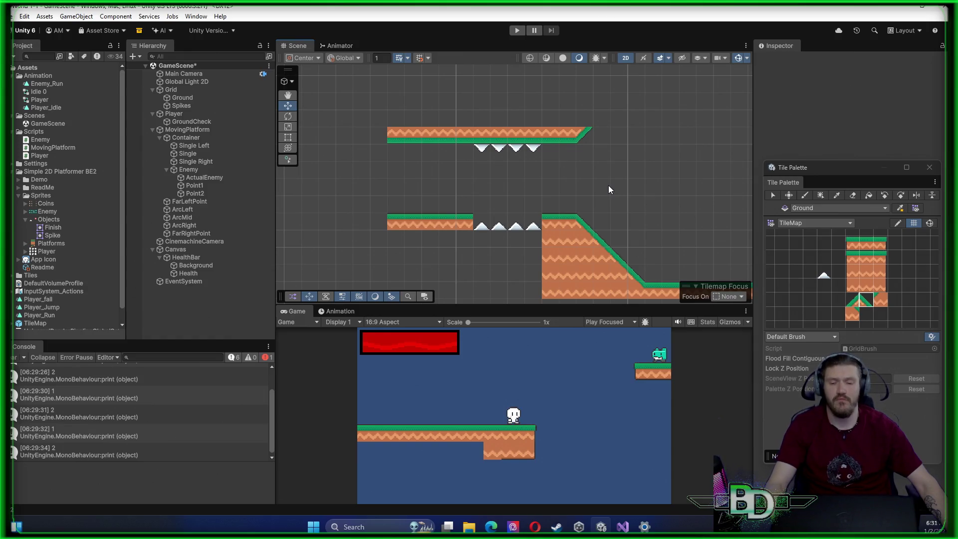
{"action": "key", "text": "d"}
{"action": "mouse_move", "coordinate": [612, 159]}
{"action": "left_mouse_down"}
{"action": "mouse_move", "coordinate": [608, 174]}
{"action": "mouse_move", "coordinate": [458, 209]}
{"action": "left_mouse_up"}
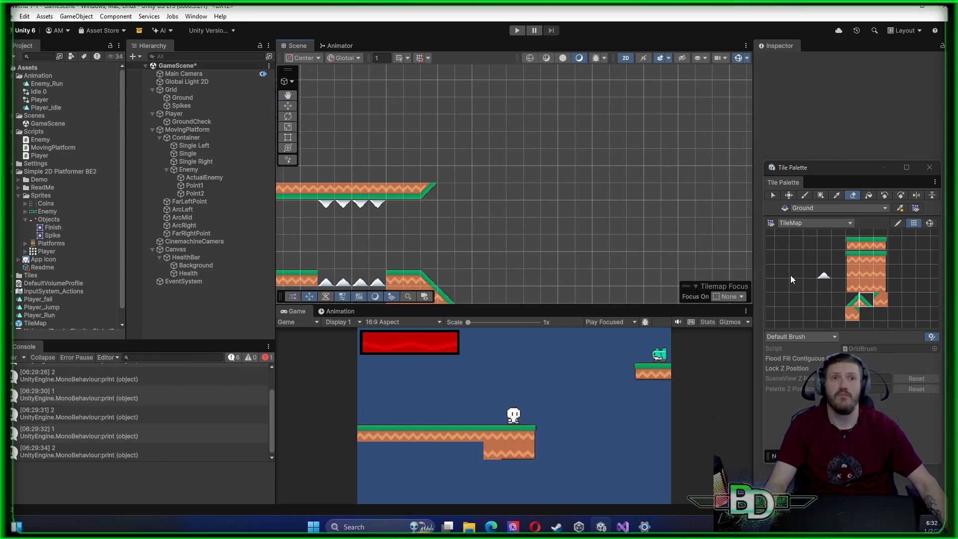
{"action": "left_click", "coordinate": [870, 302]}
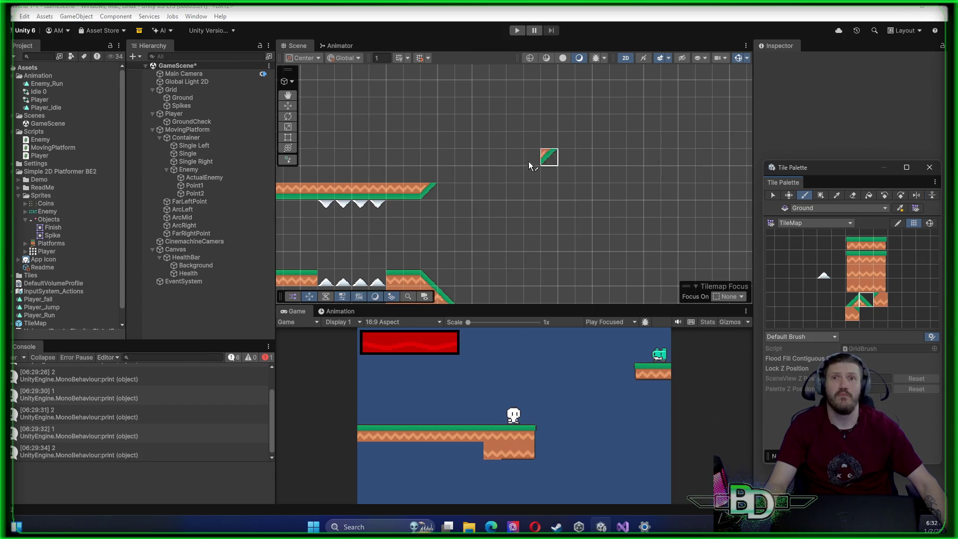
Paint three slope tiles up the diagonal and a grass-topped ledge running right from the top
{"action": "left_click", "coordinate": [482, 141]}
{"action": "left_click", "coordinate": [500, 124]}
{"action": "left_click", "coordinate": [514, 115]}
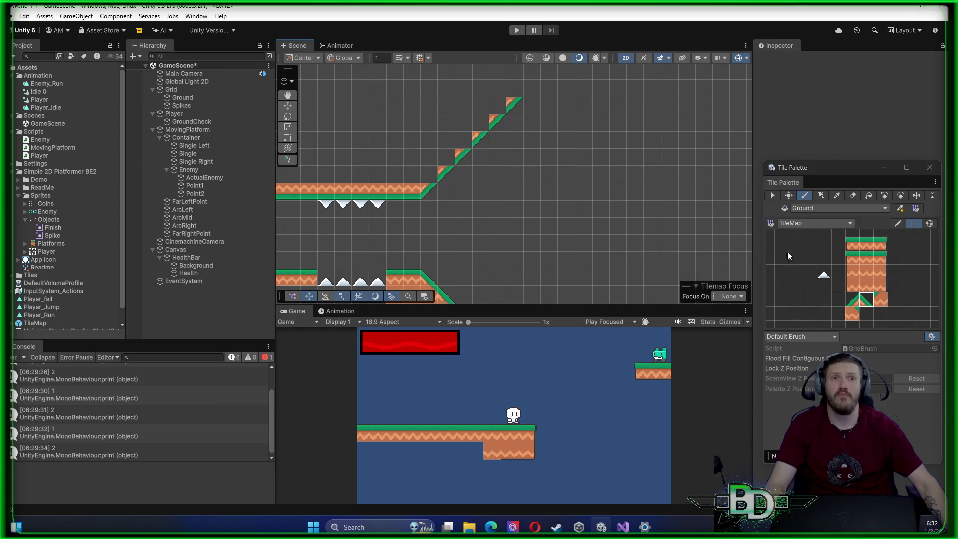
{"action": "left_click", "coordinate": [865, 258]}
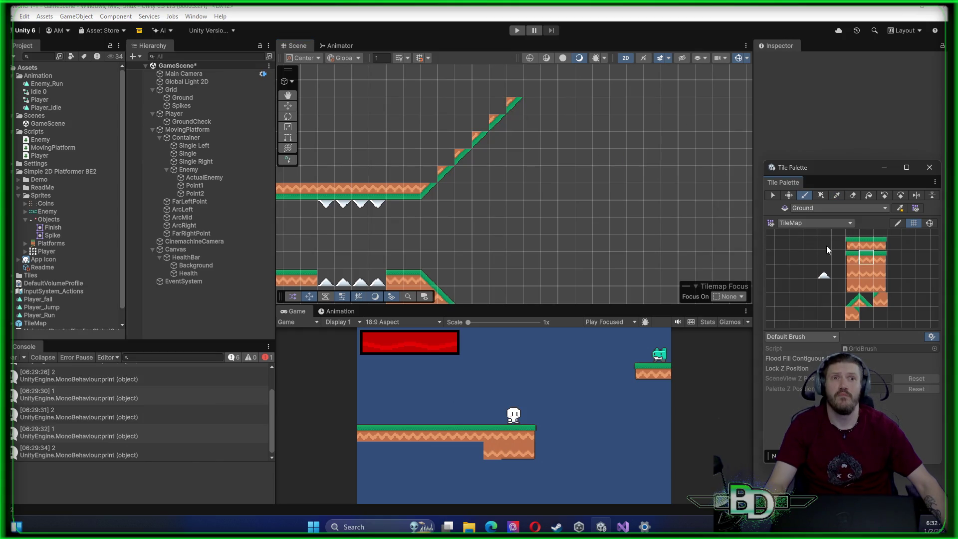
{"action": "left_click", "coordinate": [529, 89]}
{"action": "left_click_drag", "start_coordinate": [557, 94], "coordinate": [720, 96]}
{"action": "scroll", "coordinate": [703, 153], "scroll_direction": "down", "scroll_amount": 1}
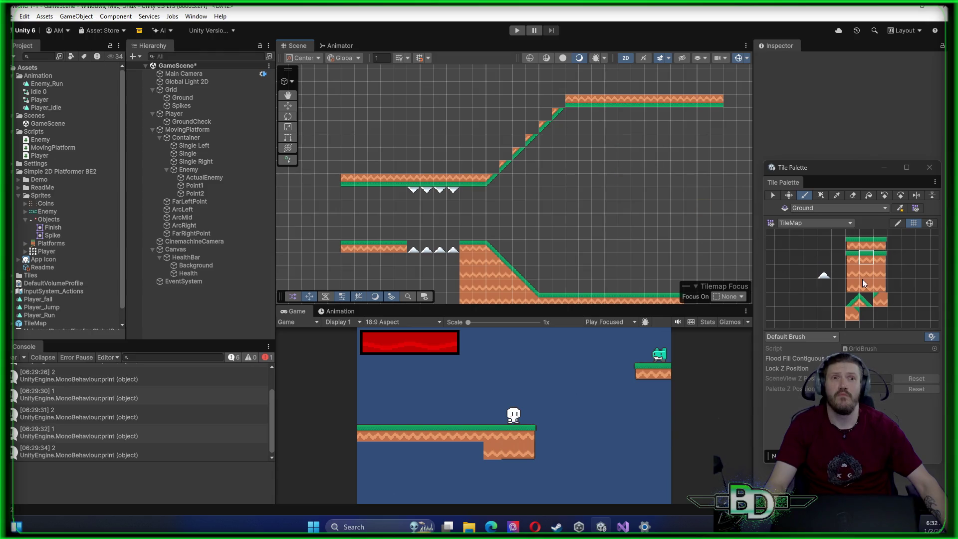
Fill the steps beneath the slope with plain dirt ground tiles
{"action": "left_click", "coordinate": [854, 314]}
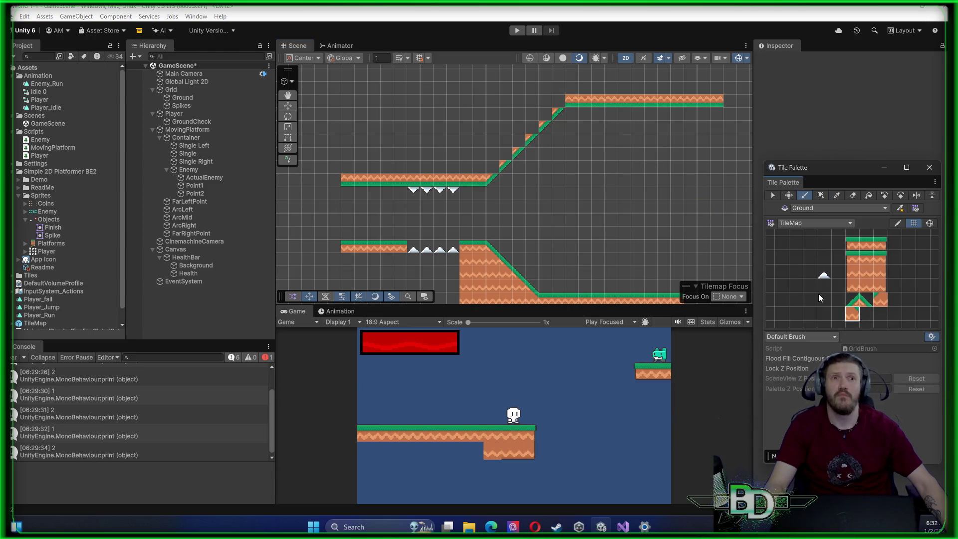
{"action": "left_click", "coordinate": [558, 99]}
{"action": "left_click", "coordinate": [547, 116]}
{"action": "left_click", "coordinate": [533, 128]}
{"action": "left_click", "coordinate": [519, 141]}
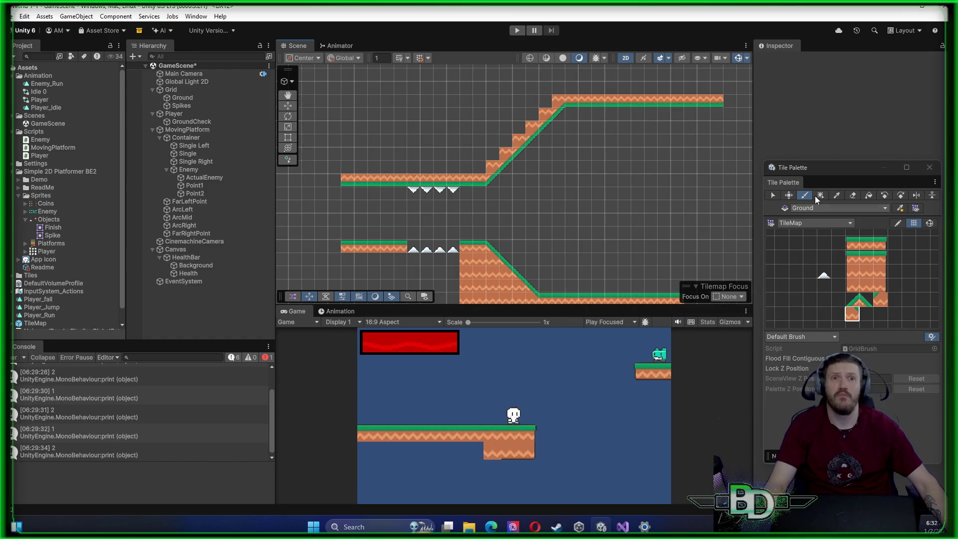
{"action": "left_click", "coordinate": [860, 273]}
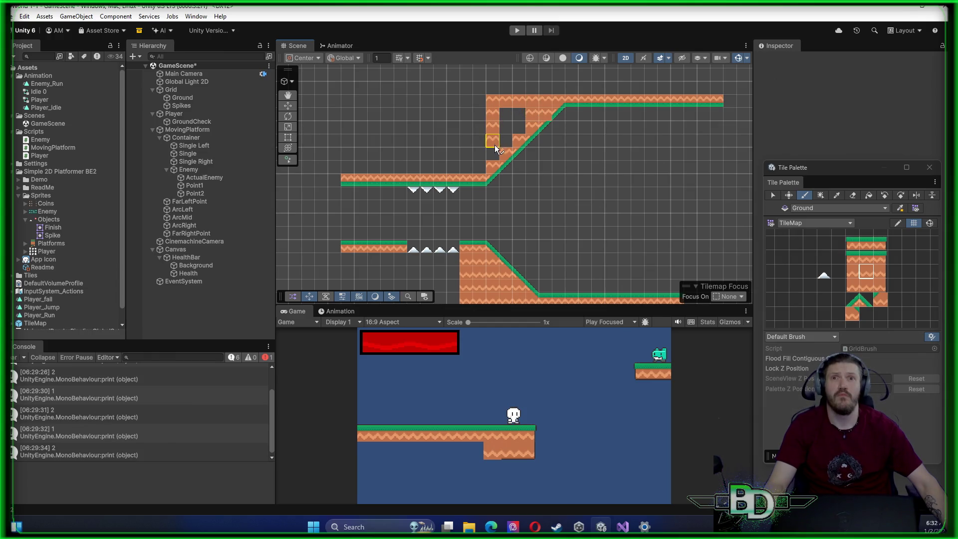
Brush dirt into the empty gaps and top rows beneath the slope and upper ledge
{"action": "left_click", "coordinate": [518, 123]}
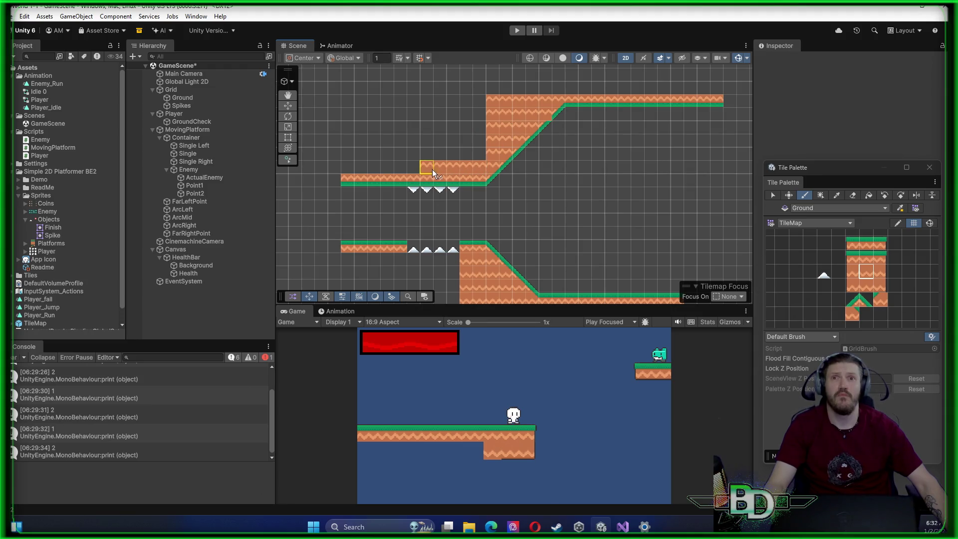
{"action": "mouse_move", "coordinate": [417, 143]}
{"action": "left_mouse_down"}
{"action": "mouse_move", "coordinate": [451, 126]}
{"action": "mouse_move", "coordinate": [400, 118]}
{"action": "mouse_move", "coordinate": [341, 152]}
{"action": "left_mouse_up"}
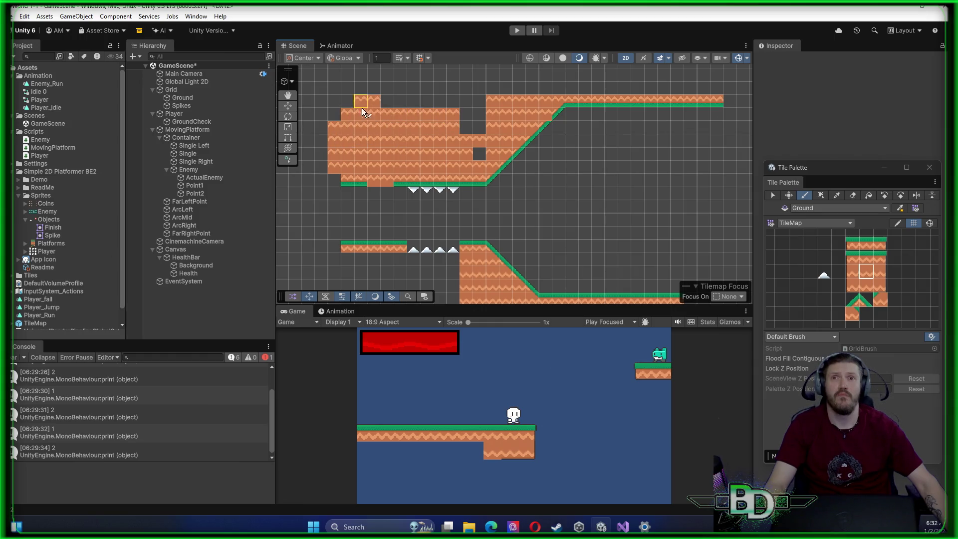
{"action": "left_click_drag", "start_coordinate": [474, 109], "coordinate": [388, 98]}
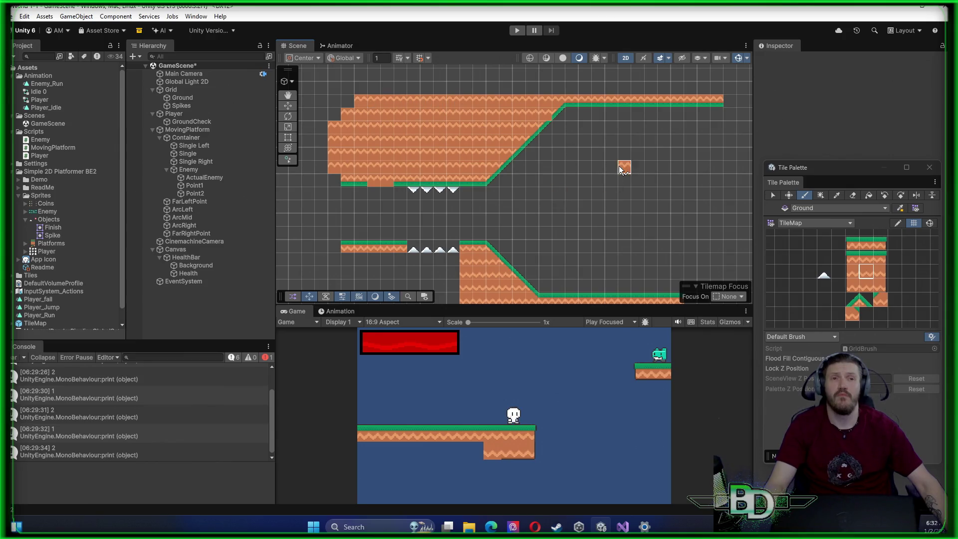
Run grass tiles along the block's lower edge and erase the stray left column
{"action": "left_click", "coordinate": [869, 256]}
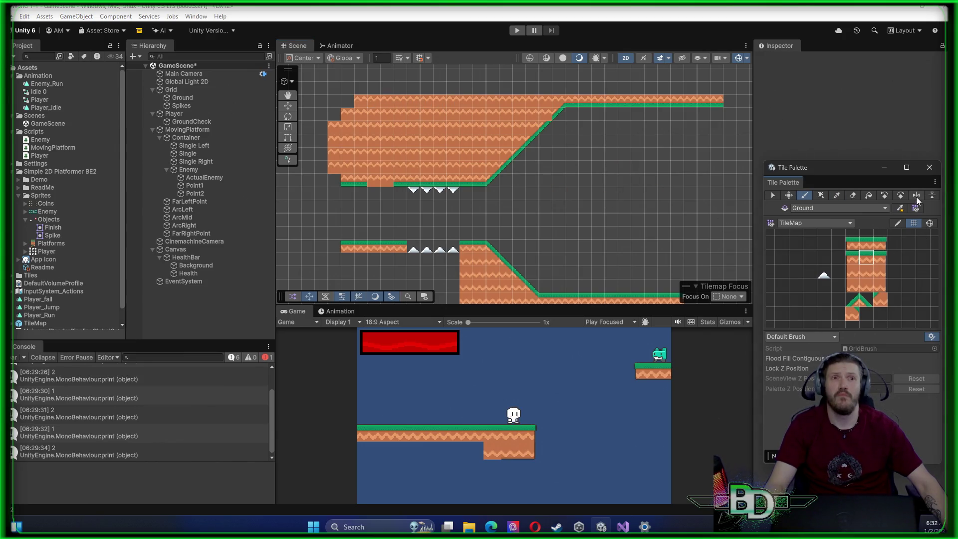
{"action": "mouse_move", "coordinate": [387, 181]}
{"action": "left_mouse_down"}
{"action": "mouse_move", "coordinate": [333, 162]}
{"action": "mouse_move", "coordinate": [327, 133]}
{"action": "left_mouse_up"}
{"action": "key", "text": "d"}
{"action": "key", "text": "b"}
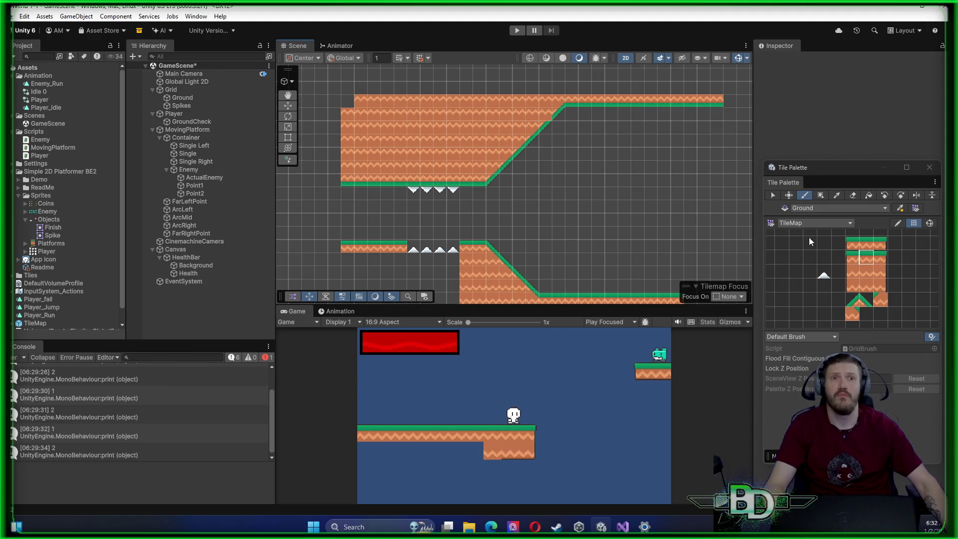
{"action": "left_click", "coordinate": [869, 272]}
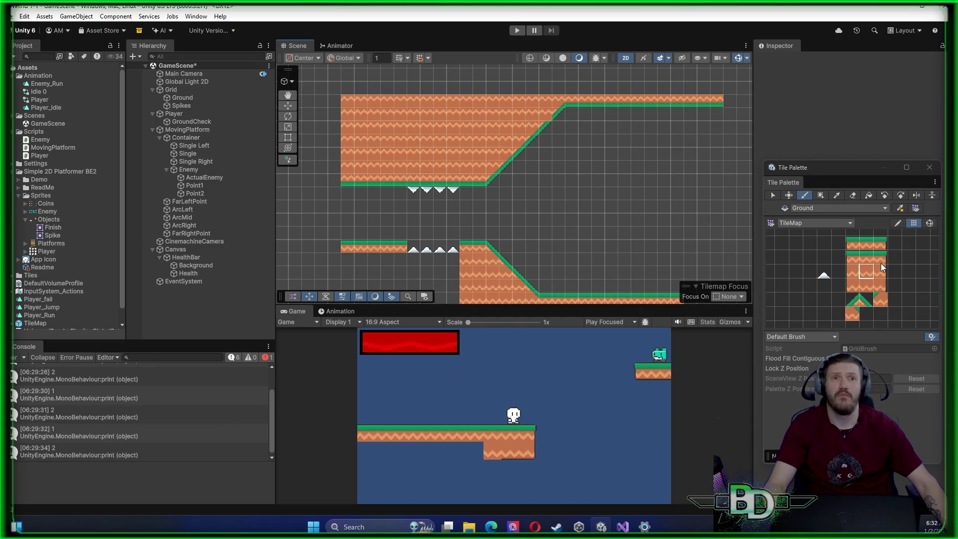
{"action": "left_click", "coordinate": [850, 312]}
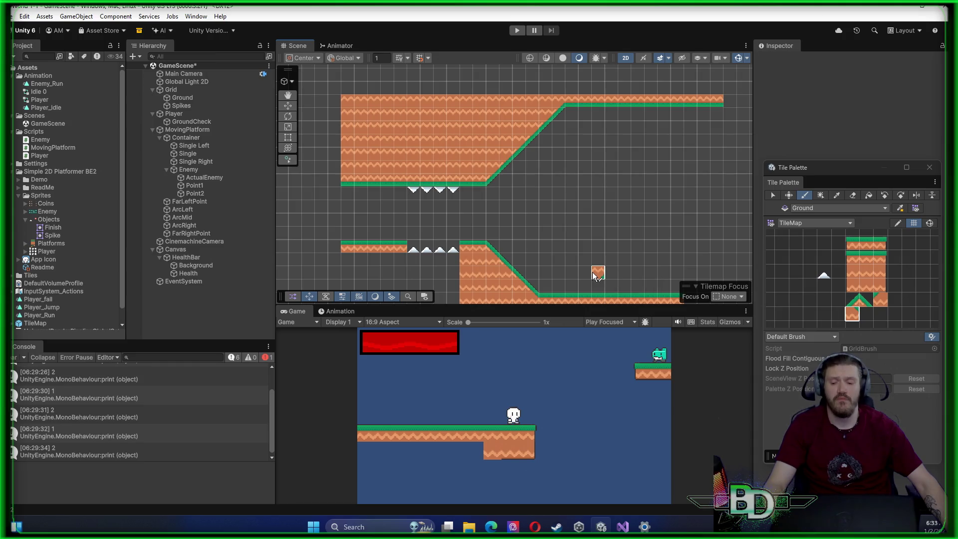
Fill beneath the lower spike platform with plain ground across three rows
{"action": "scroll", "coordinate": [500, 239], "scroll_direction": "down", "scroll_amount": 1}
{"action": "mouse_move", "coordinate": [507, 231]}
{"action": "left_mouse_down"}
{"action": "mouse_move", "coordinate": [530, 199]}
{"action": "mouse_move", "coordinate": [633, 148]}
{"action": "mouse_move", "coordinate": [574, 153]}
{"action": "left_mouse_up"}
{"action": "scroll", "coordinate": [573, 154], "scroll_direction": "up", "scroll_amount": 5}
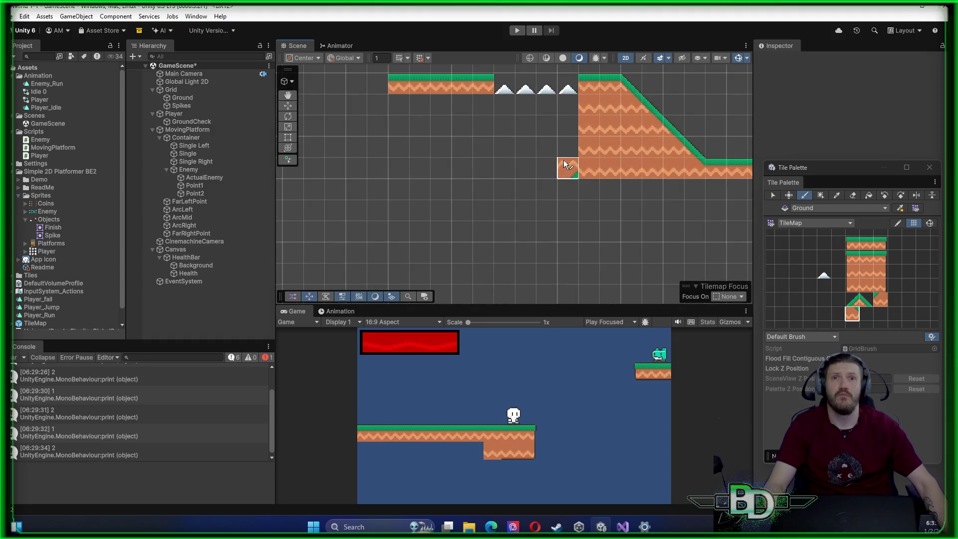
{"action": "left_click", "coordinate": [866, 271]}
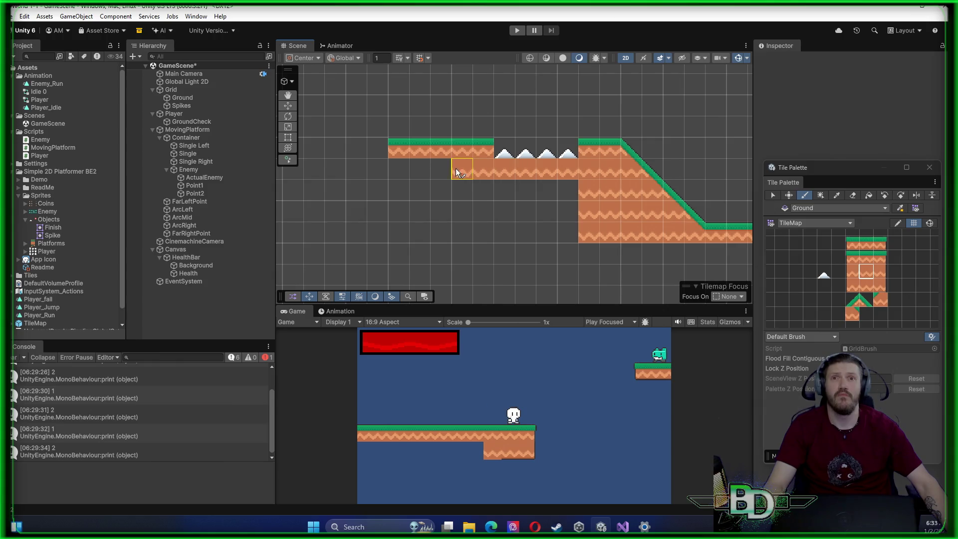
{"action": "left_click_drag", "start_coordinate": [463, 169], "coordinate": [406, 175]}
{"action": "left_click_drag", "start_coordinate": [402, 235], "coordinate": [540, 235]}
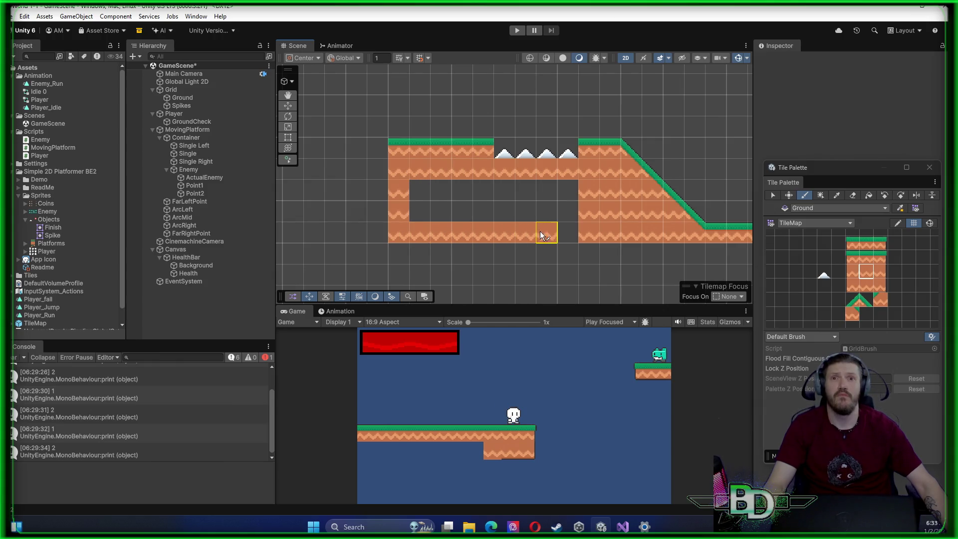
{"action": "left_click_drag", "start_coordinate": [423, 205], "coordinate": [541, 205]}
Start Play mode to test the level
{"action": "scroll", "coordinate": [580, 226], "scroll_direction": "down", "scroll_amount": 2}
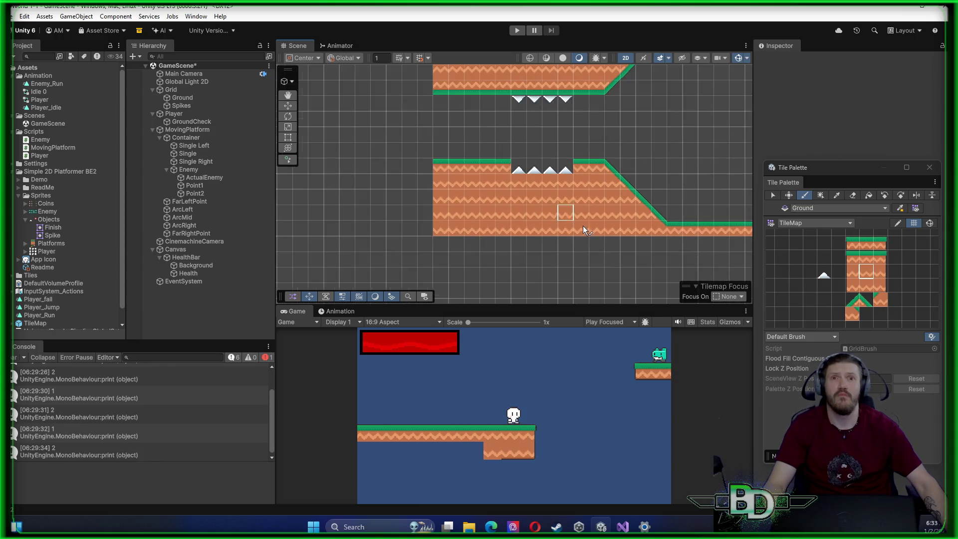
{"action": "scroll", "coordinate": [581, 225], "scroll_direction": "down", "scroll_amount": 3}
{"action": "key", "text": "d"}
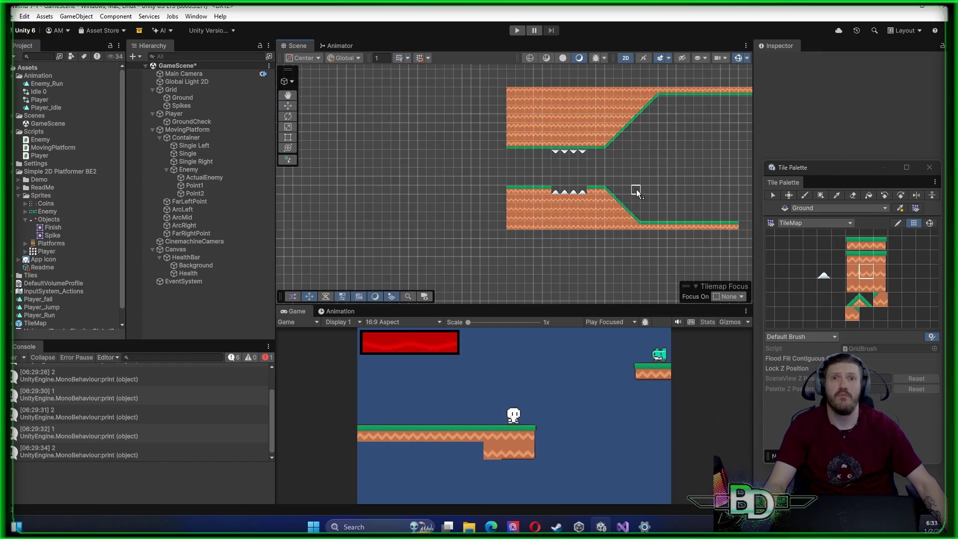
{"action": "left_click", "coordinate": [518, 29]}
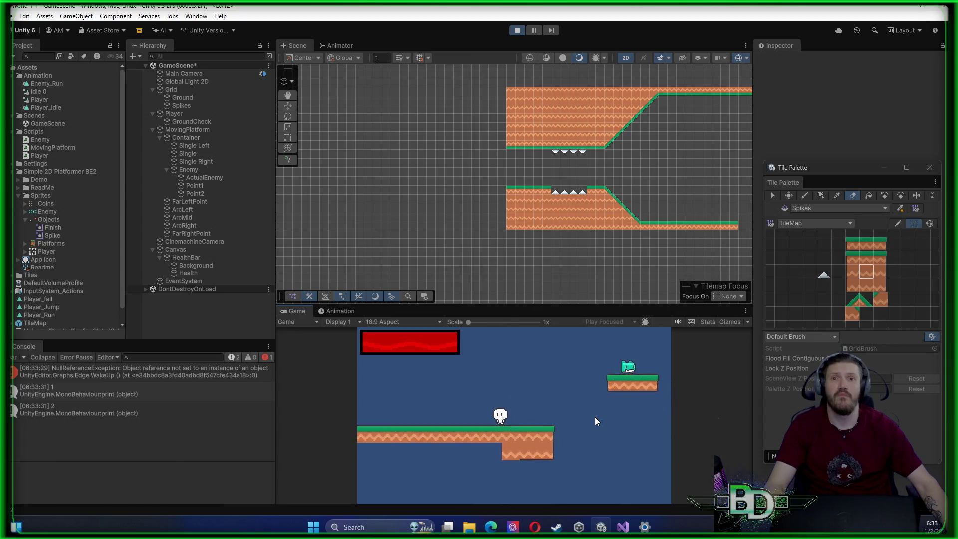
Walk and jump the player left up the slope and past the spikes
{"action": "key", "text": "Left"}
{"action": "key", "text": "space"}
{"action": "key", "text": "Right"}
{"action": "key", "text": "Left"}
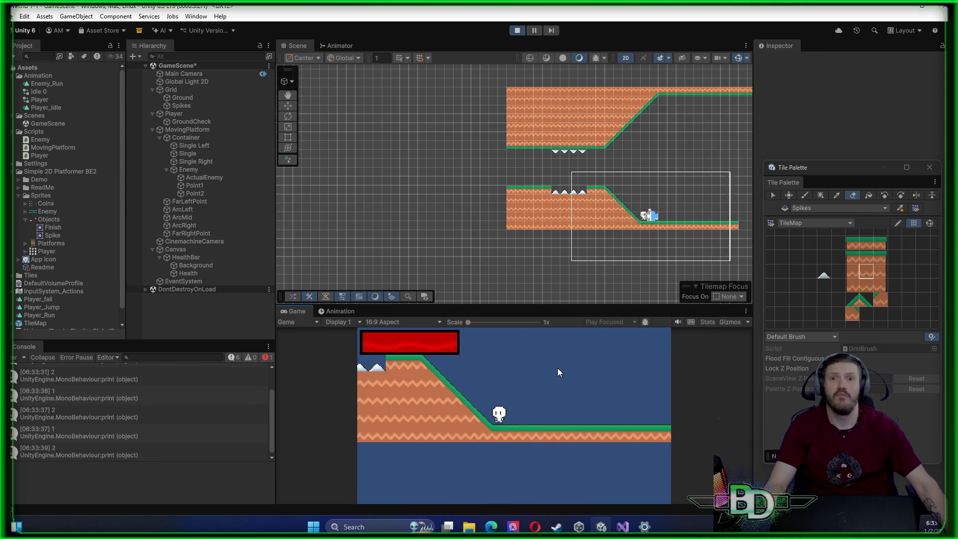
{"action": "key", "text": "Left"}
{"action": "key", "text": "space"}
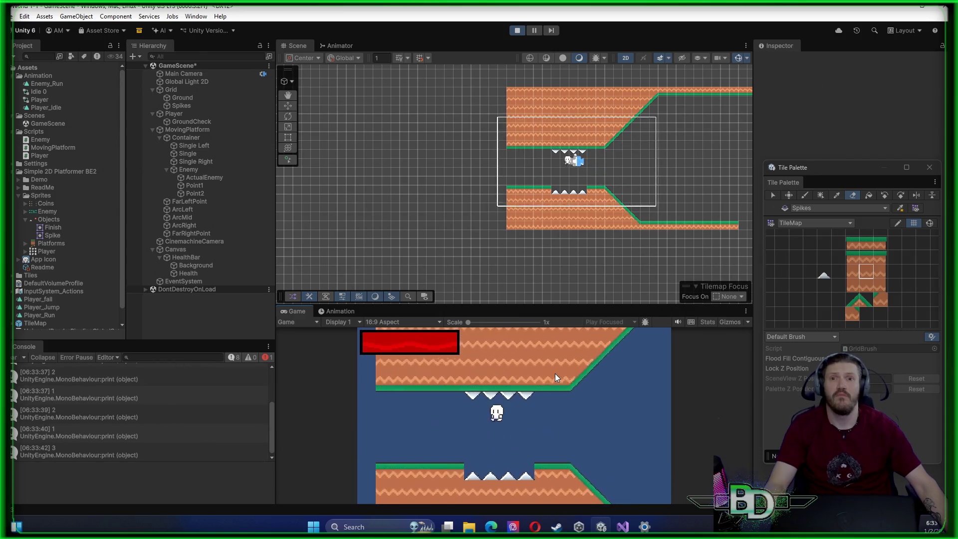
{"action": "key", "text": "Left"}
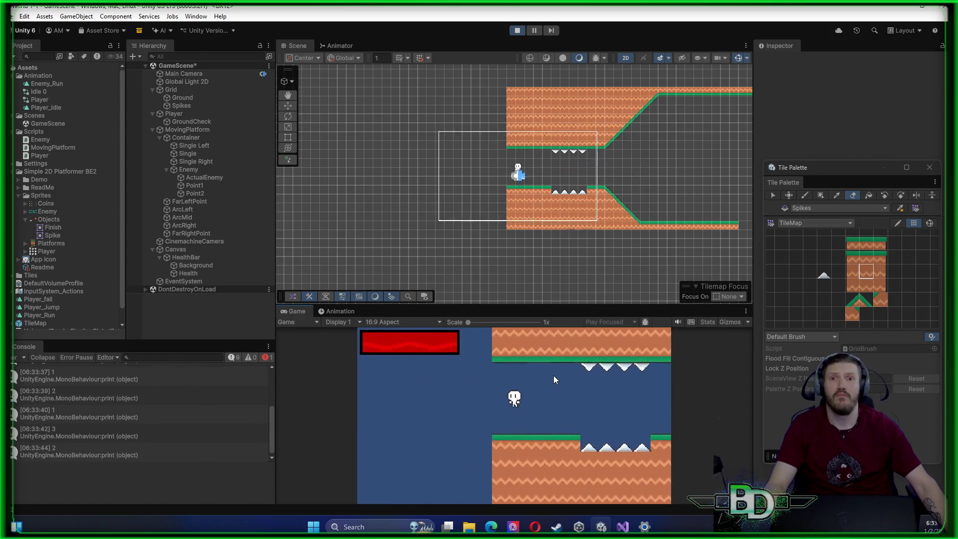
Run the player back and forth through the spike corridor, then stop the game
{"action": "key", "text": "space"}
{"action": "key", "text": "Right"}
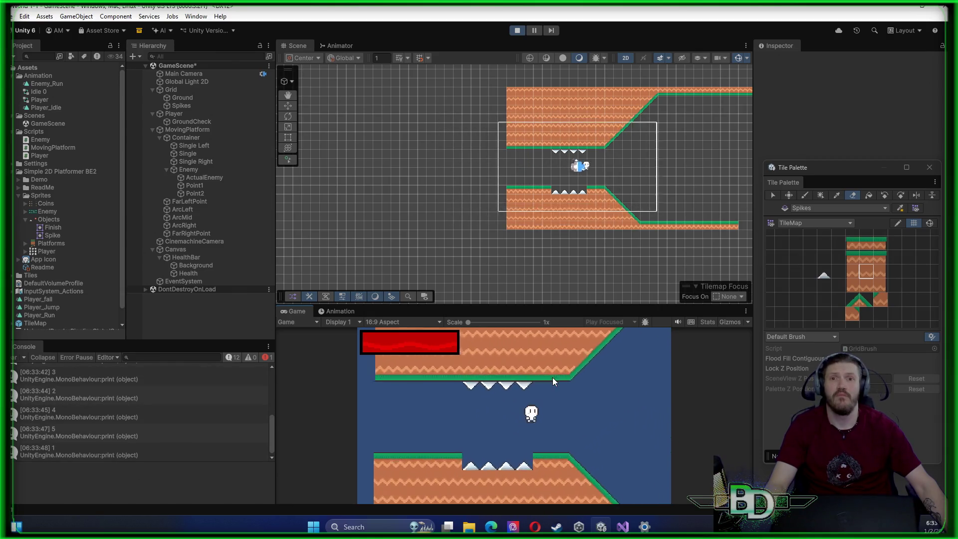
{"action": "key", "text": "Left"}
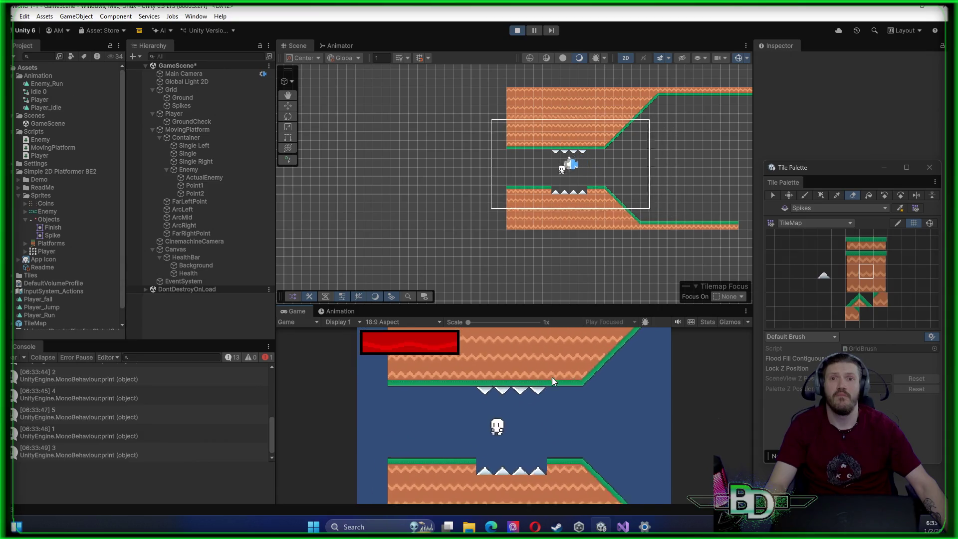
{"action": "key", "text": "Left"}
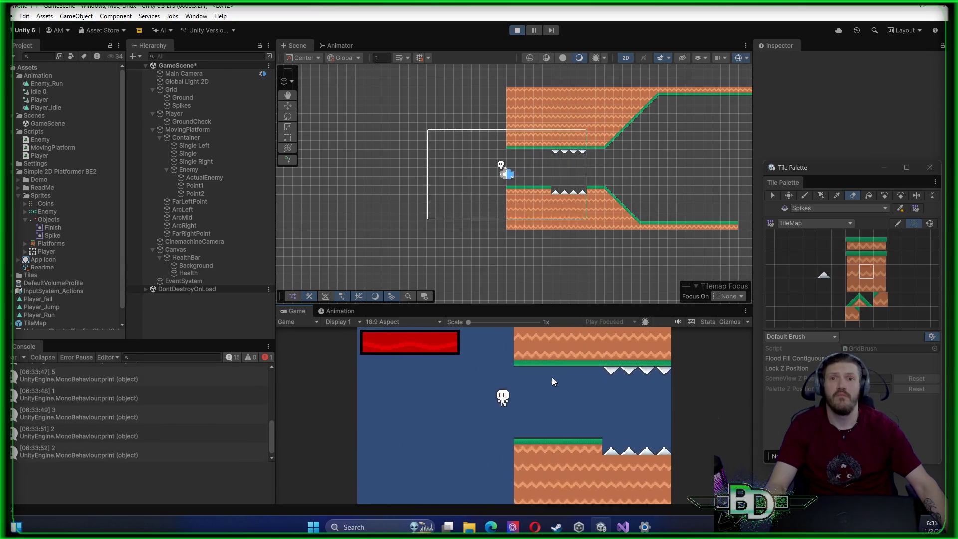
{"action": "key", "text": "space"}
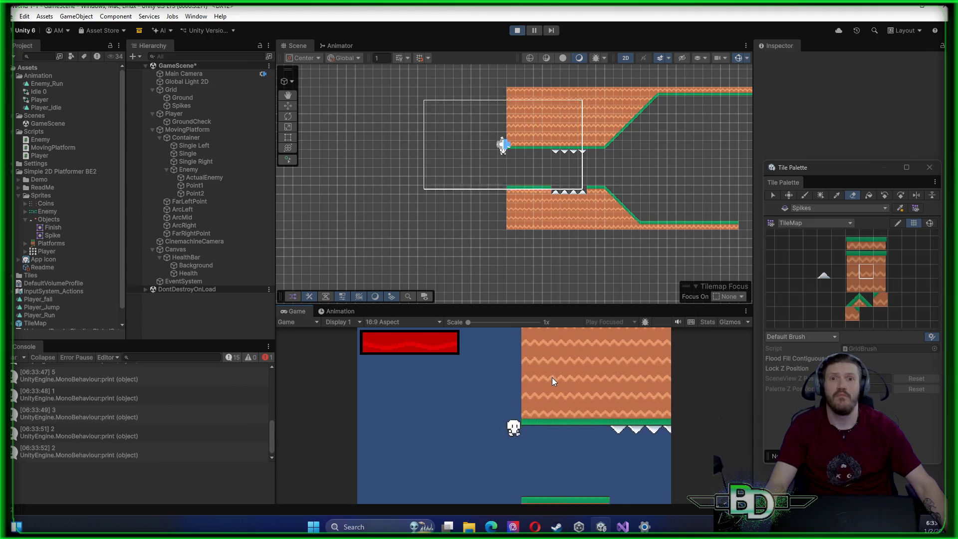
{"action": "left_click", "coordinate": [517, 30]}
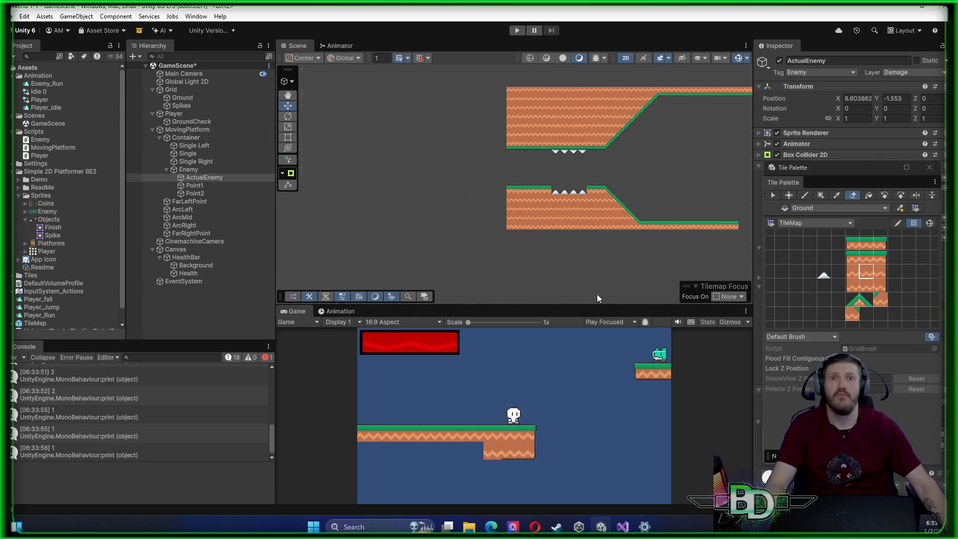
Reposition the Scene view over the level and select an empty palette cell
{"action": "mouse_move", "coordinate": [680, 190]}
{"action": "left_mouse_down"}
{"action": "mouse_move", "coordinate": [594, 190]}
{"action": "mouse_move", "coordinate": [511, 209]}
{"action": "left_mouse_up"}
{"action": "mouse_move", "coordinate": [584, 207]}
{"action": "left_mouse_down"}
{"action": "mouse_move", "coordinate": [524, 190]}
{"action": "mouse_move", "coordinate": [587, 198]}
{"action": "left_mouse_up"}
{"action": "left_click", "coordinate": [823, 258]}
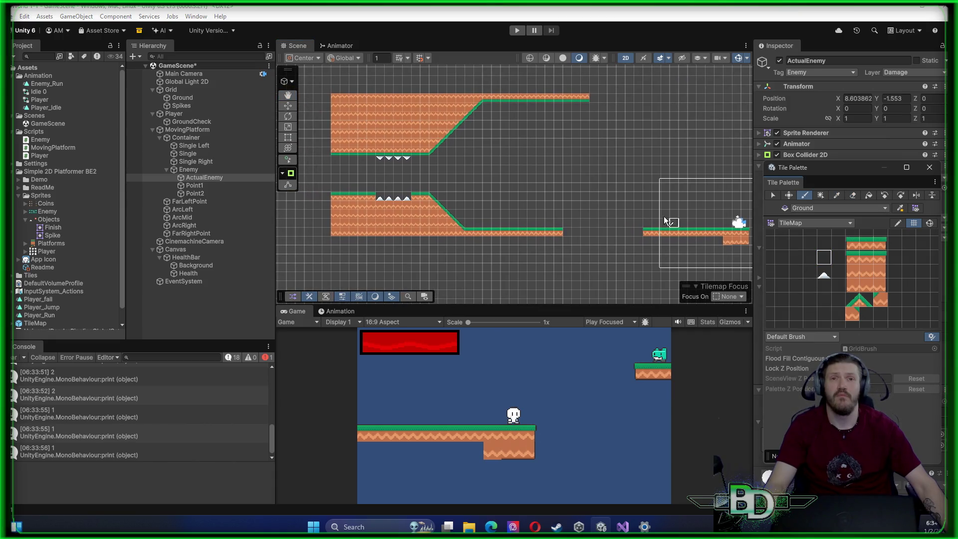
{"action": "right_click", "coordinate": [383, 172]}
{"action": "key", "text": "Escape"}
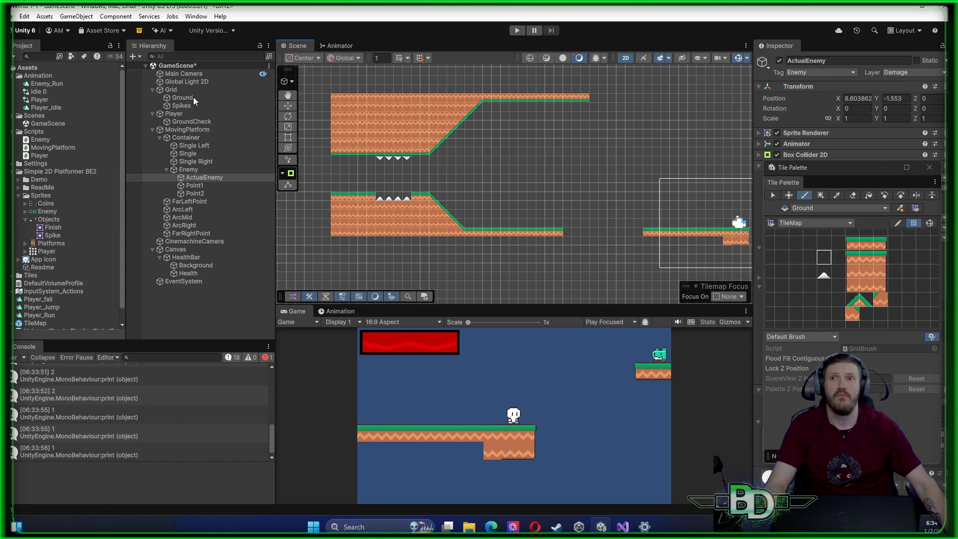
Duplicate the Spikes tilemap under Grid and rename the copy to KillPlane
{"action": "left_click", "coordinate": [181, 90]}
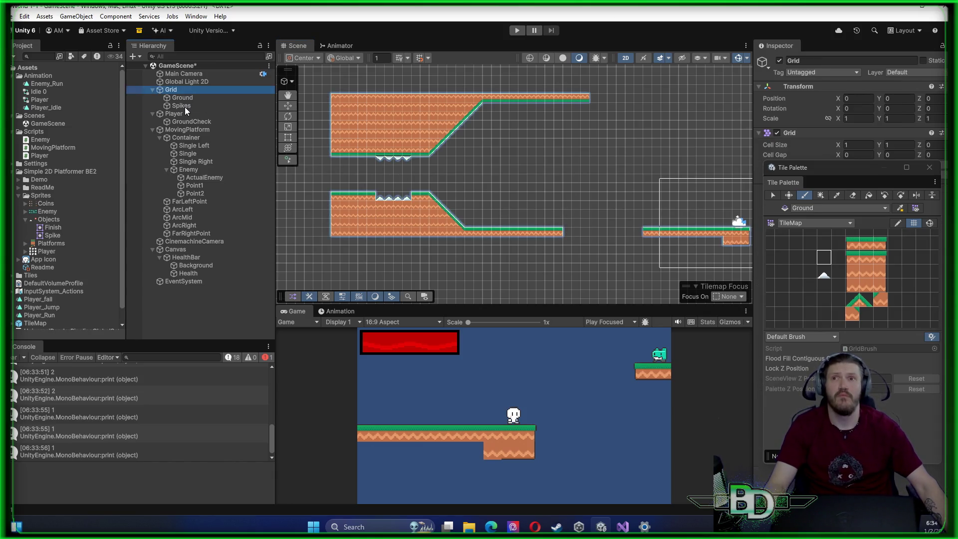
{"action": "left_click", "coordinate": [184, 106]}
{"action": "right_click", "coordinate": [185, 106]}
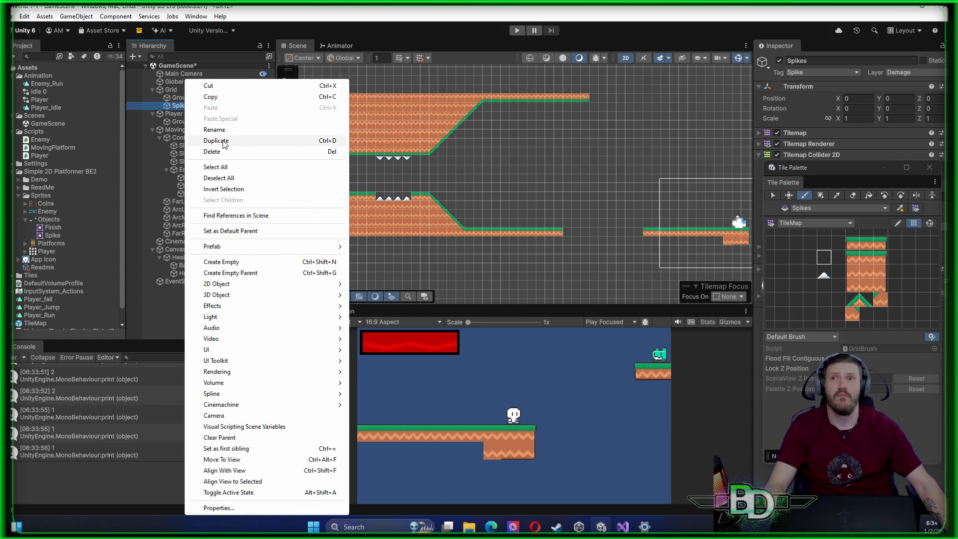
{"action": "left_click", "coordinate": [215, 140]}
{"action": "right_click", "coordinate": [192, 120]}
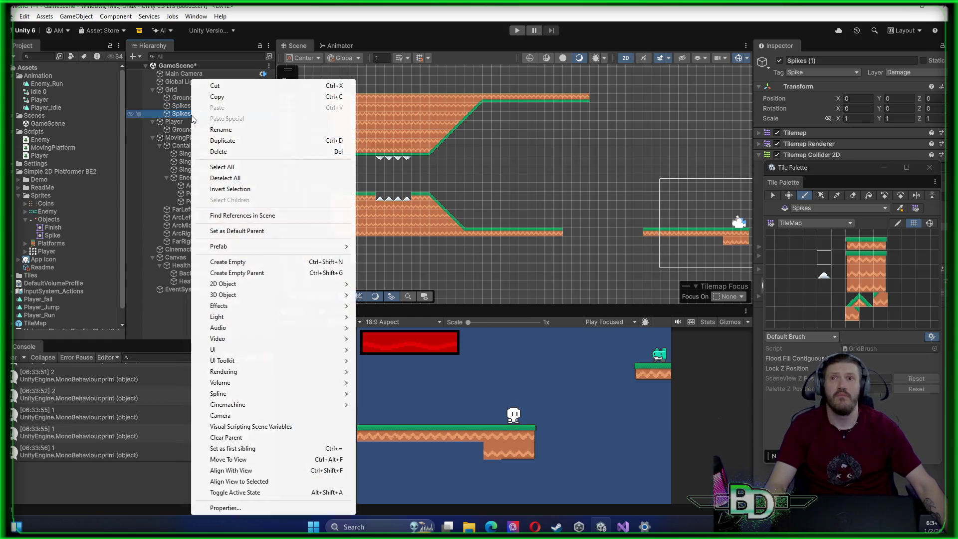
{"action": "left_click", "coordinate": [221, 130]}
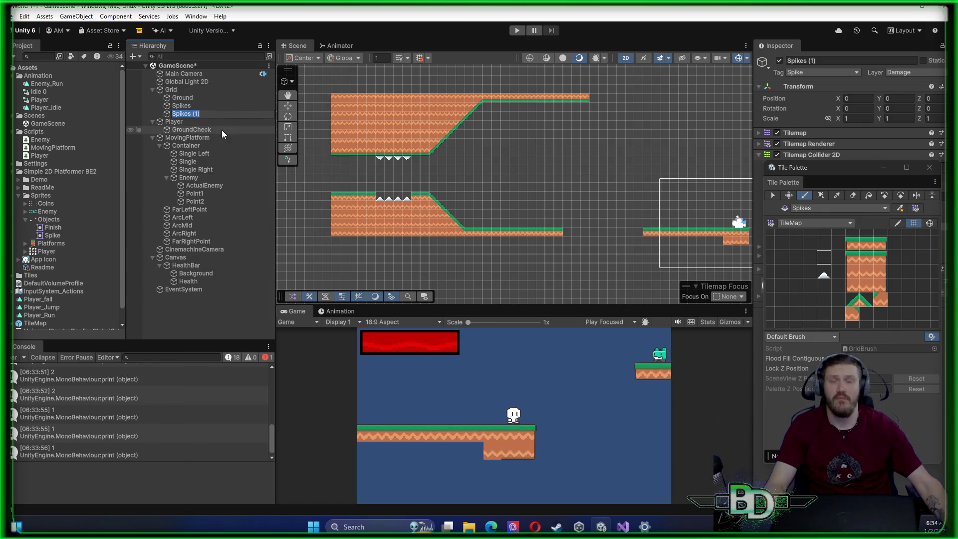
{"action": "type", "text": "Kill"}
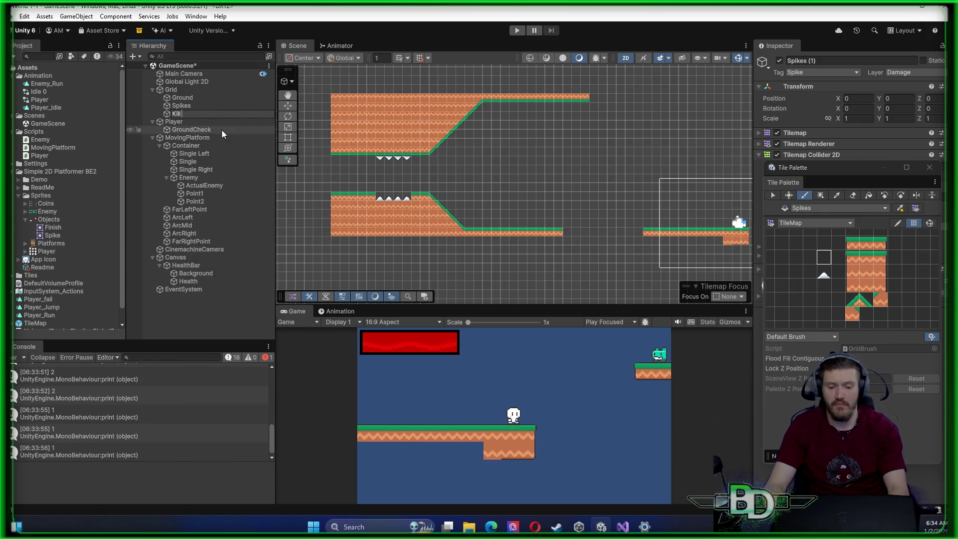
{"action": "type", "text": "Plane"}
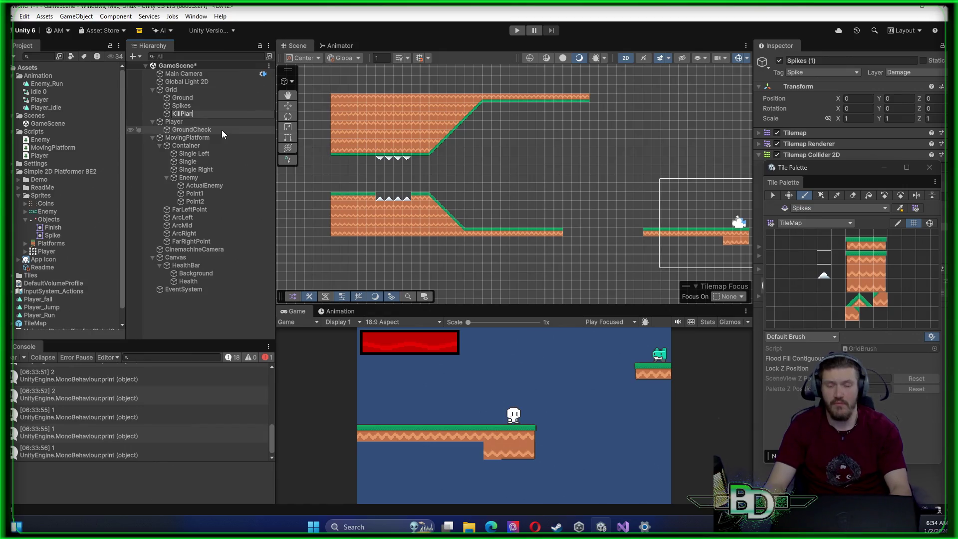
{"action": "key", "text": "Return"}
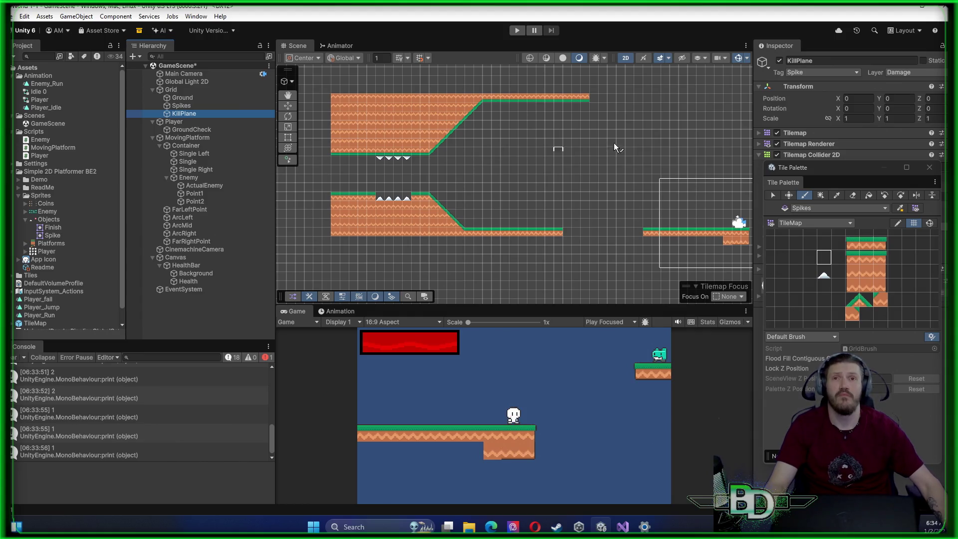
Reselect the KillPlane tilemap with the Tile Palette ready for painting
{"action": "left_click", "coordinate": [759, 77]}
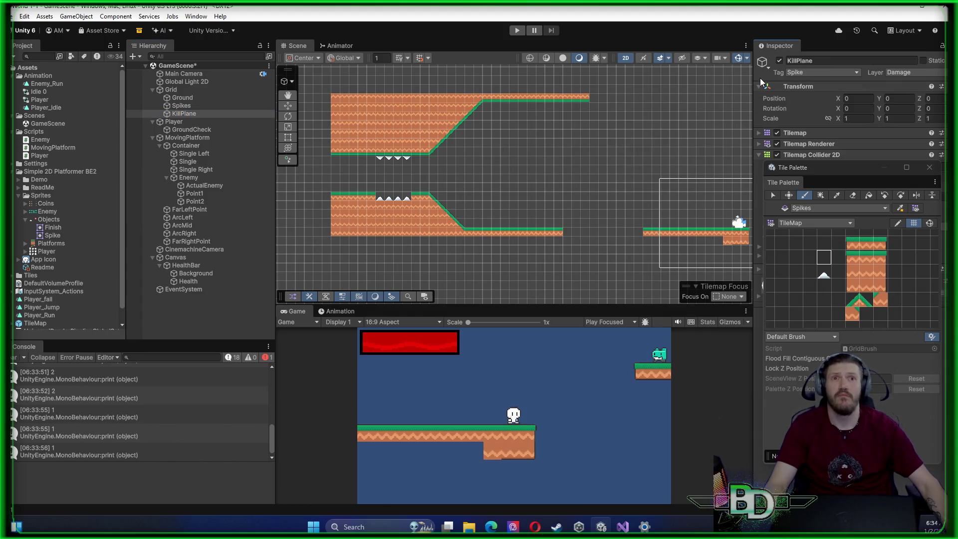
{"action": "left_click", "coordinate": [187, 115]}
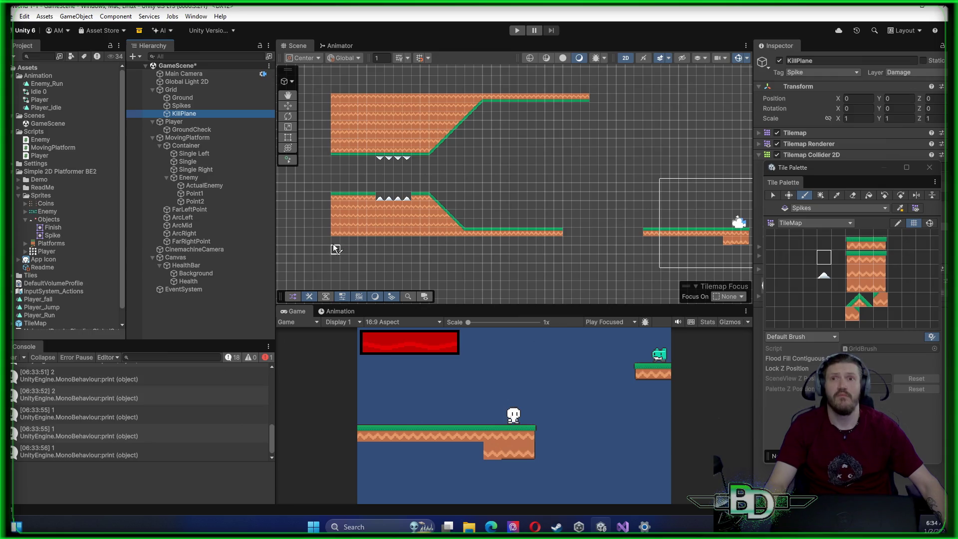
{"action": "left_click", "coordinate": [824, 258]}
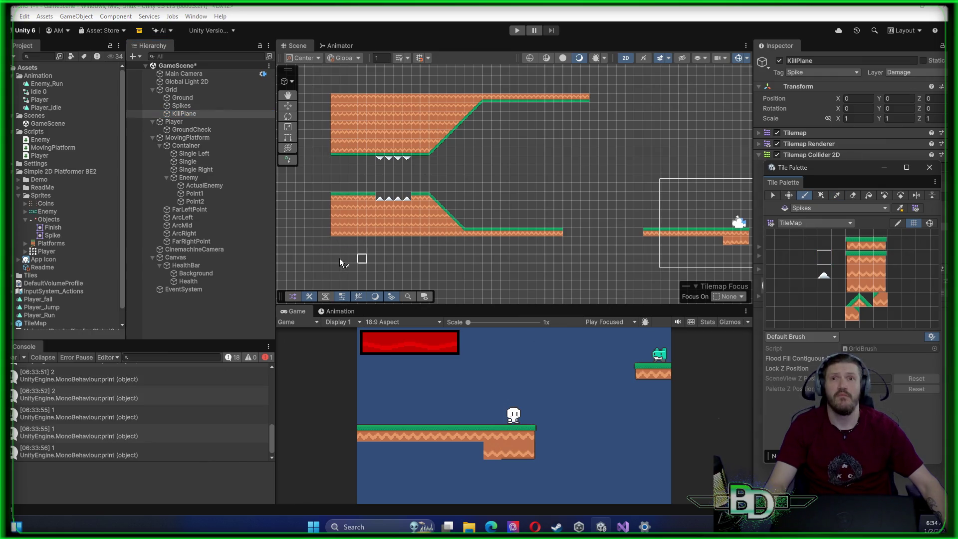
{"action": "left_click", "coordinate": [294, 245]}
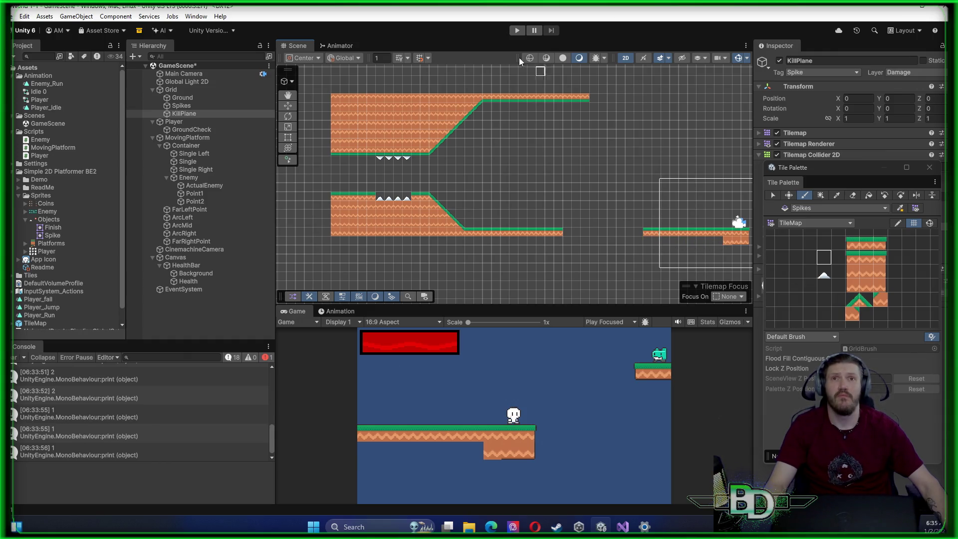
Play-test by walking the player left off the platform edge, then stop
{"action": "left_click", "coordinate": [517, 30]}
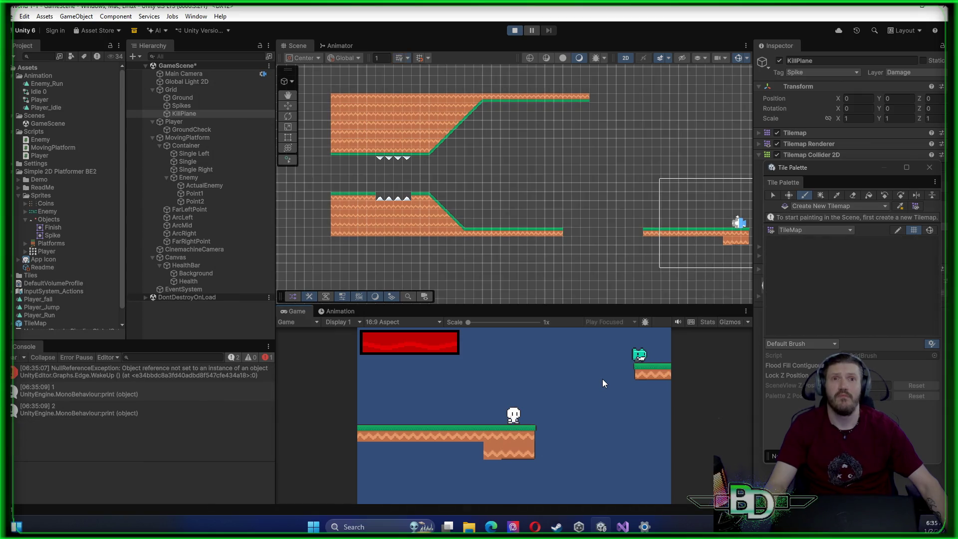
{"action": "key", "text": "a"}
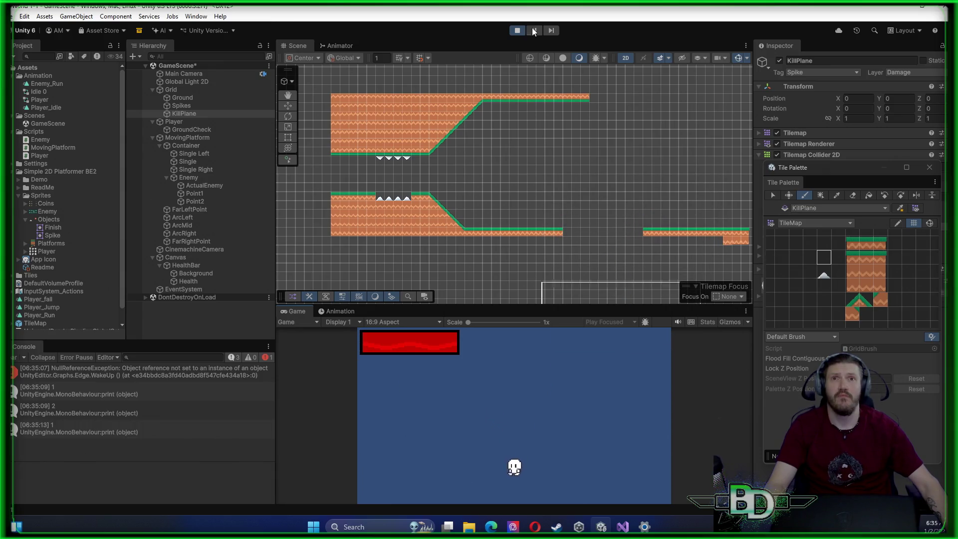
{"action": "left_click", "coordinate": [517, 31]}
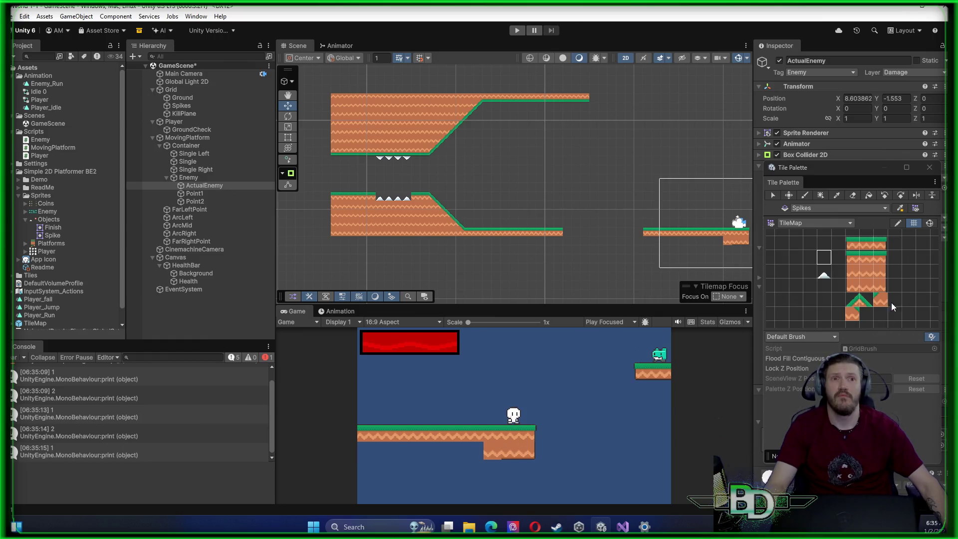
Paint a ground tile on KillPlane, undock the Tile Palette, and pick KillPlane's scene icon
{"action": "left_click", "coordinate": [868, 272]}
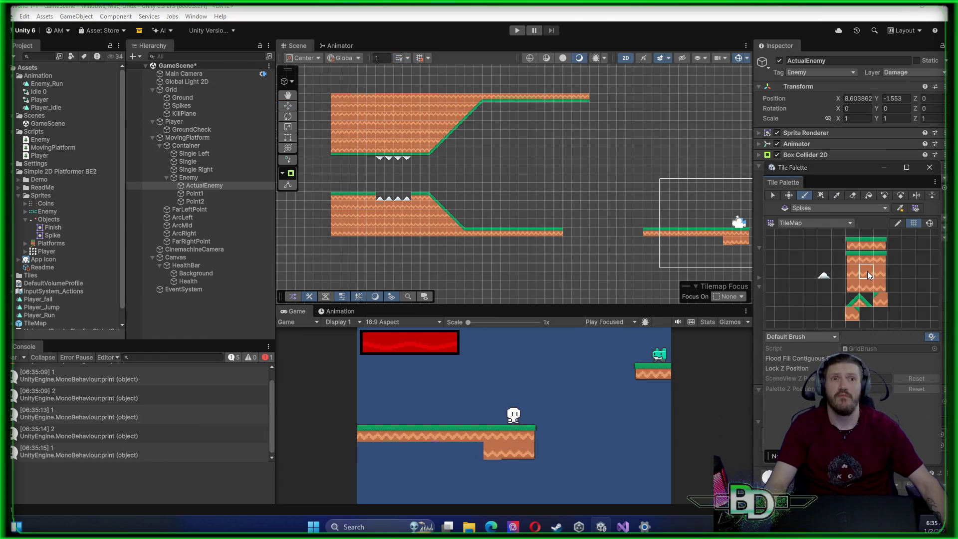
{"action": "left_click", "coordinate": [170, 113]}
{"action": "left_click", "coordinate": [736, 206]}
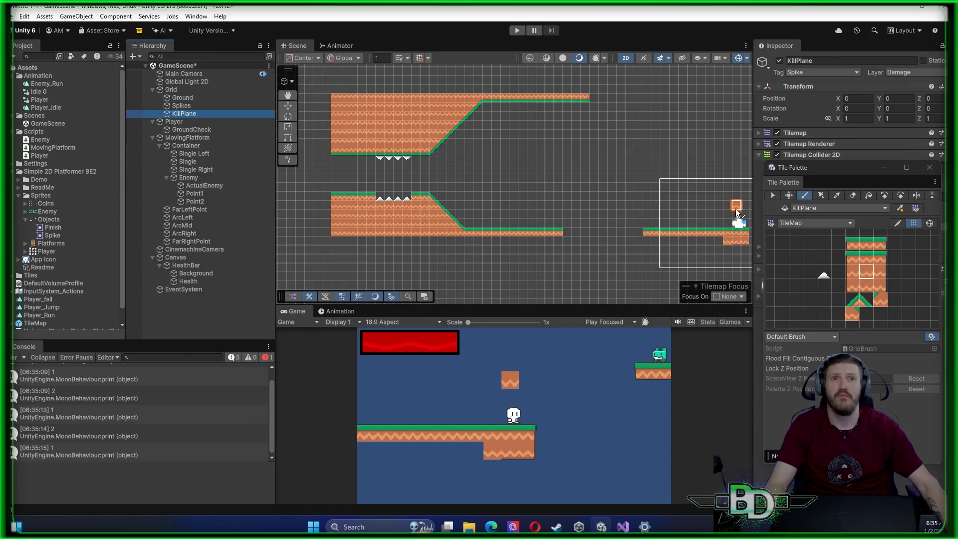
{"action": "mouse_move", "coordinate": [835, 172]}
{"action": "left_mouse_down"}
{"action": "mouse_move", "coordinate": [686, 211]}
{"action": "mouse_move", "coordinate": [611, 196]}
{"action": "mouse_move", "coordinate": [614, 175]}
{"action": "mouse_move", "coordinate": [667, 175]}
{"action": "left_mouse_up"}
{"action": "left_click", "coordinate": [768, 68]}
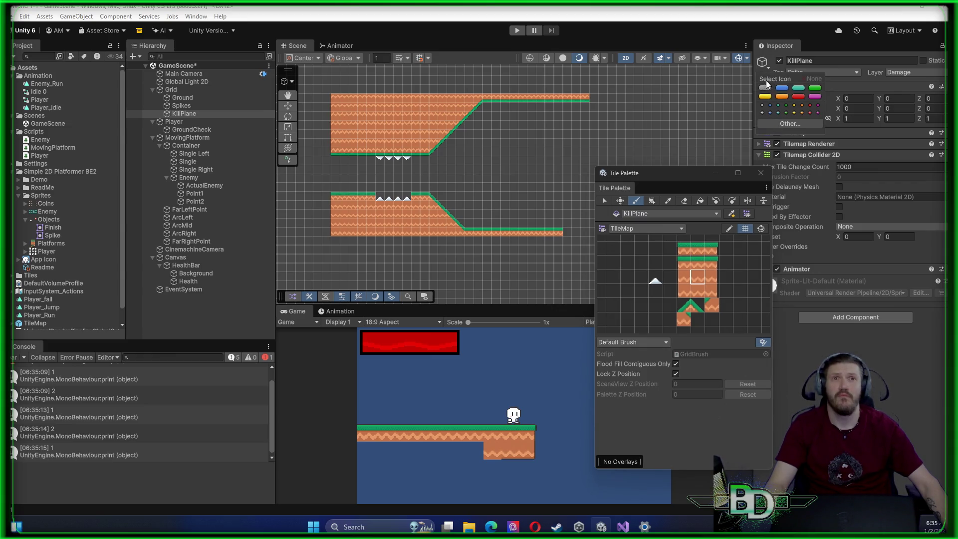
Check KillPlane's static flags and expand its Tilemap Renderer settings
{"action": "left_click", "coordinate": [944, 60]}
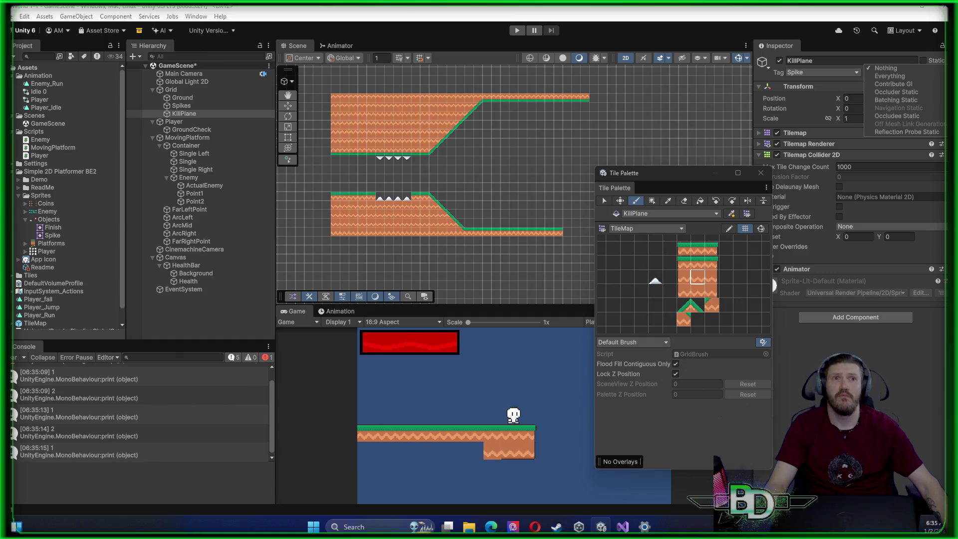
{"action": "left_click", "coordinate": [870, 47]}
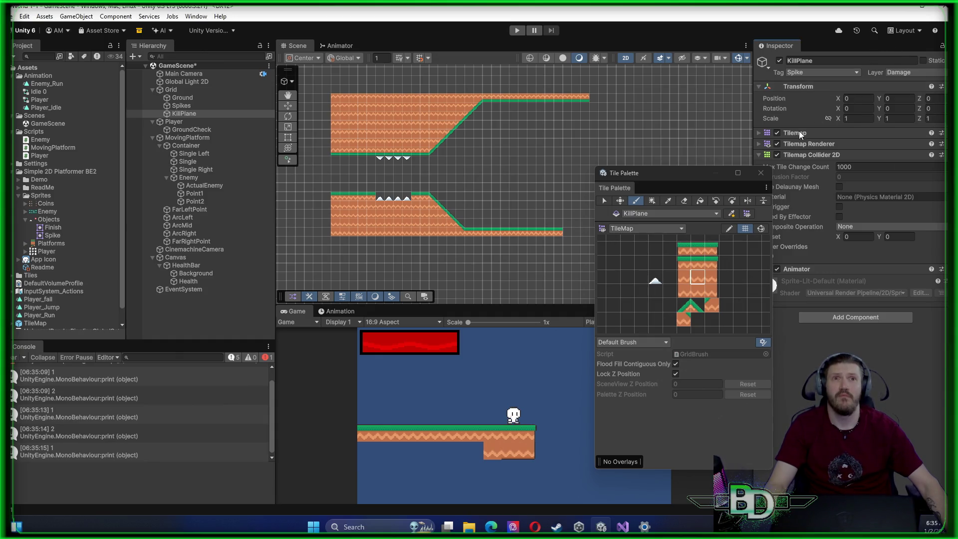
{"action": "mouse_move", "coordinate": [708, 176]}
{"action": "left_mouse_down"}
{"action": "mouse_move", "coordinate": [854, 244]}
{"action": "mouse_move", "coordinate": [864, 226]}
{"action": "left_mouse_up"}
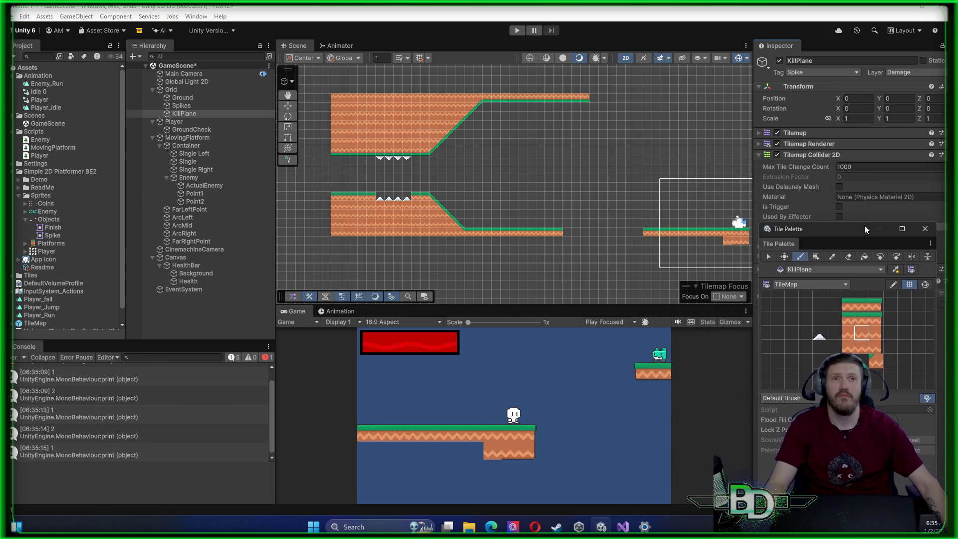
{"action": "left_click", "coordinate": [758, 144]}
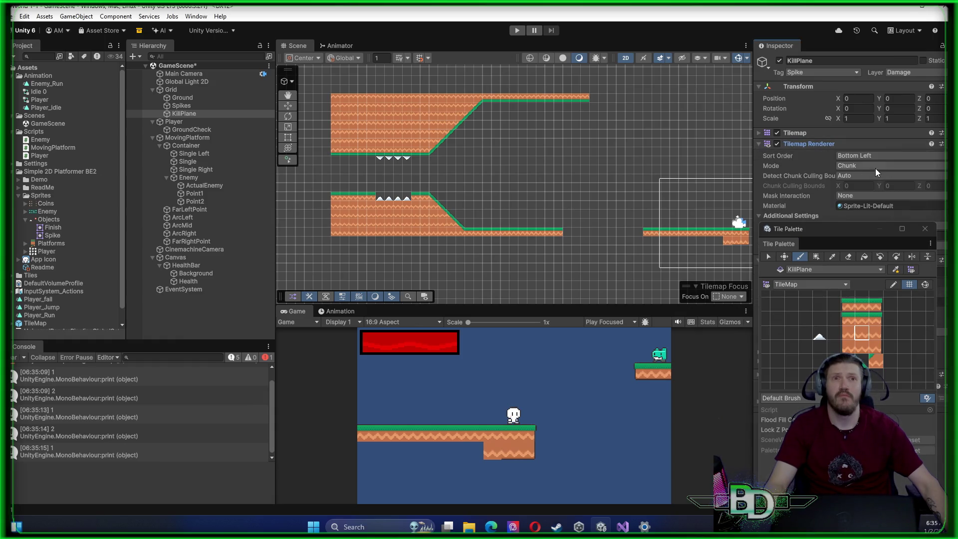
Leave Mask Interaction at None and locate the Sprite-Lit-Default material in the Project
{"action": "left_click_drag", "start_coordinate": [835, 233], "coordinate": [643, 227]}
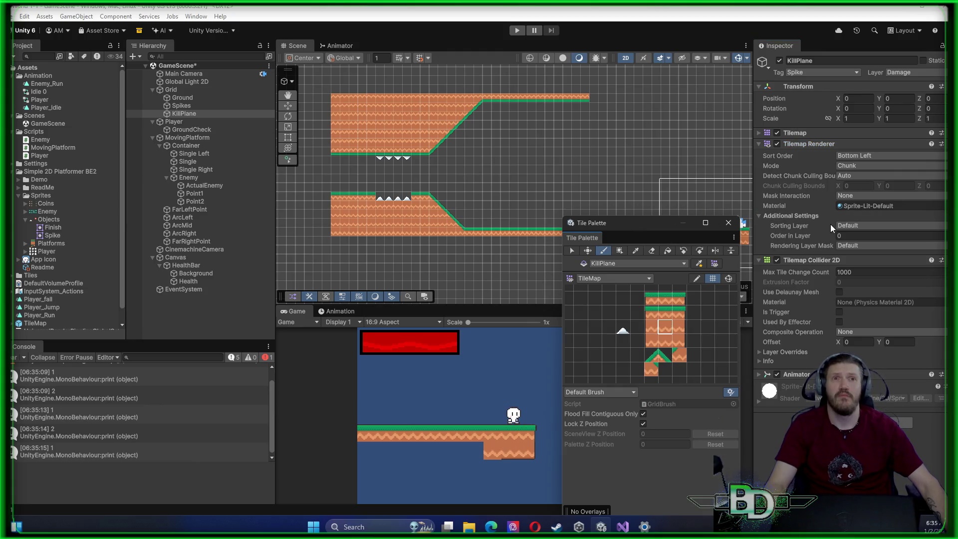
{"action": "left_click", "coordinate": [860, 196]}
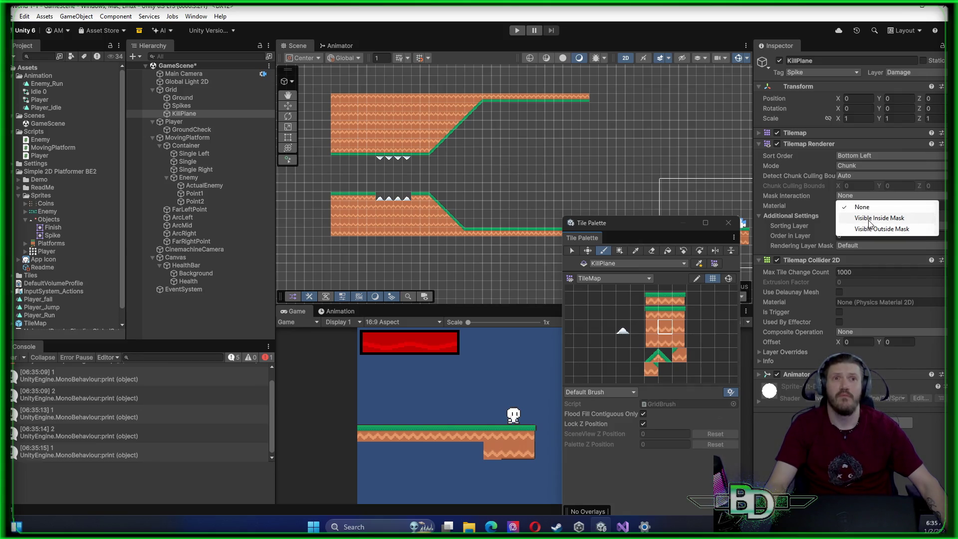
{"action": "left_click", "coordinate": [806, 169]}
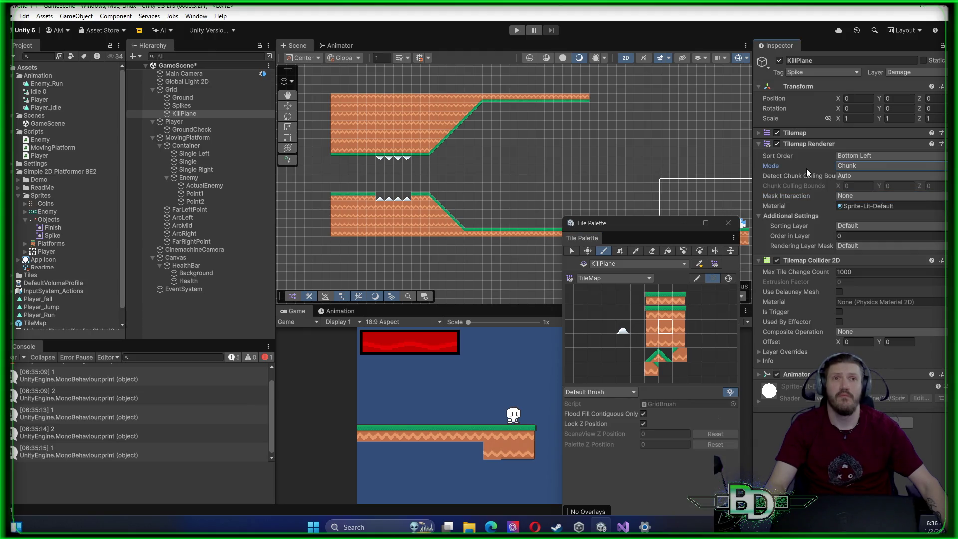
{"action": "left_click", "coordinate": [856, 208]}
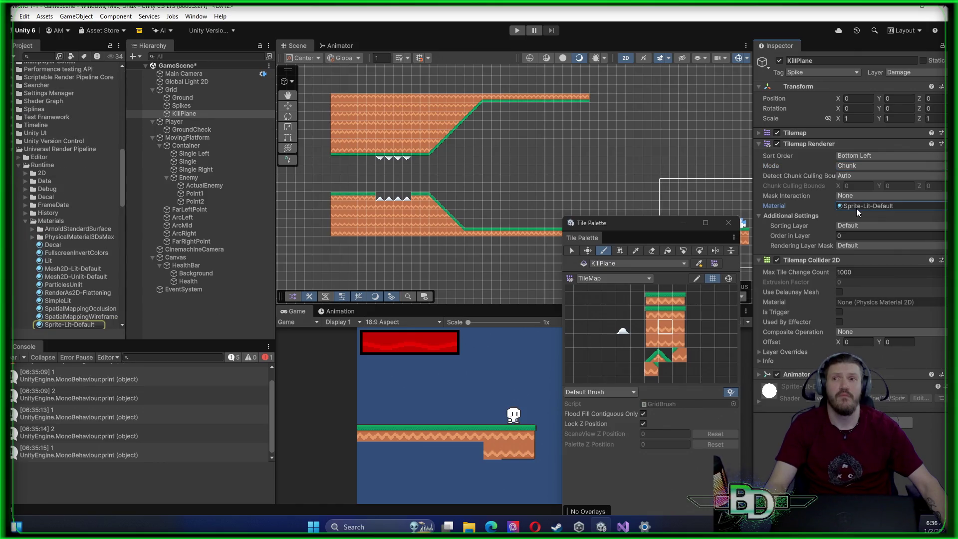
{"action": "left_click", "coordinate": [25, 220]}
{"action": "left_click", "coordinate": [19, 165]}
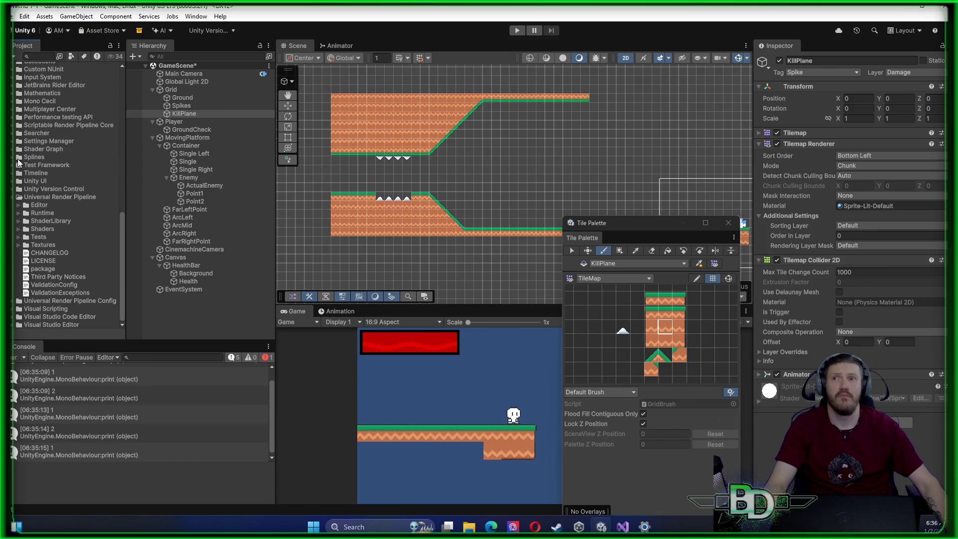
{"action": "left_click", "coordinate": [13, 197]}
{"action": "scroll", "coordinate": [20, 190], "scroll_direction": "up", "scroll_amount": 5}
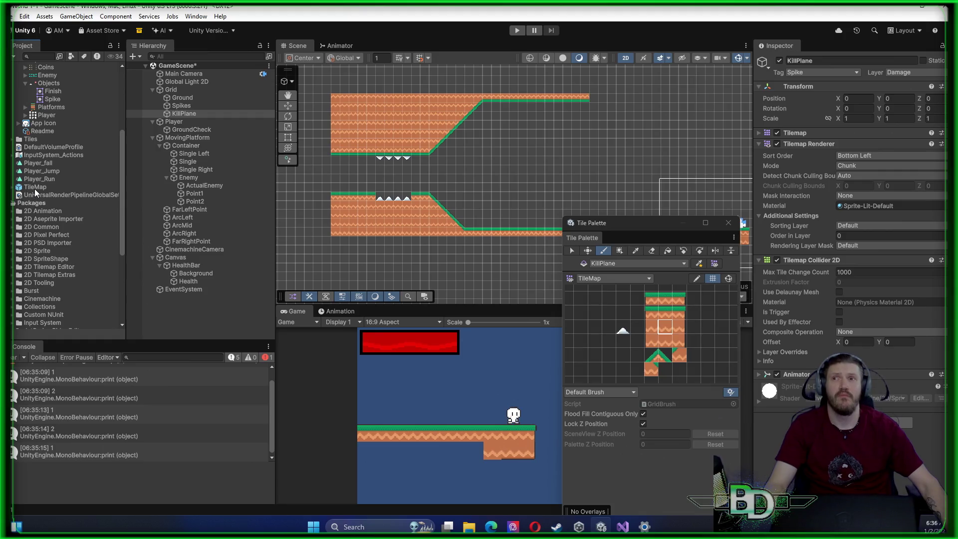
{"action": "scroll", "coordinate": [34, 188], "scroll_direction": "up", "scroll_amount": 3}
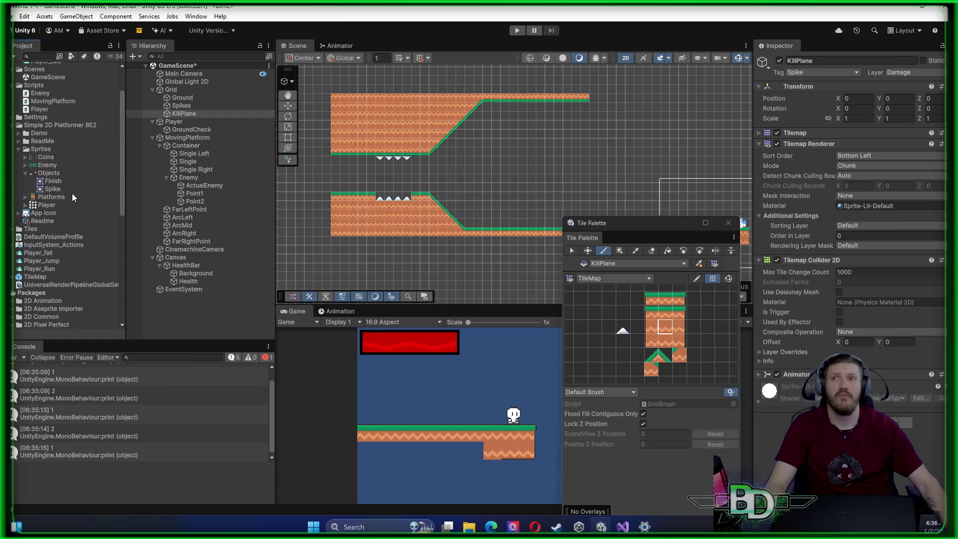
{"action": "left_click", "coordinate": [40, 205]}
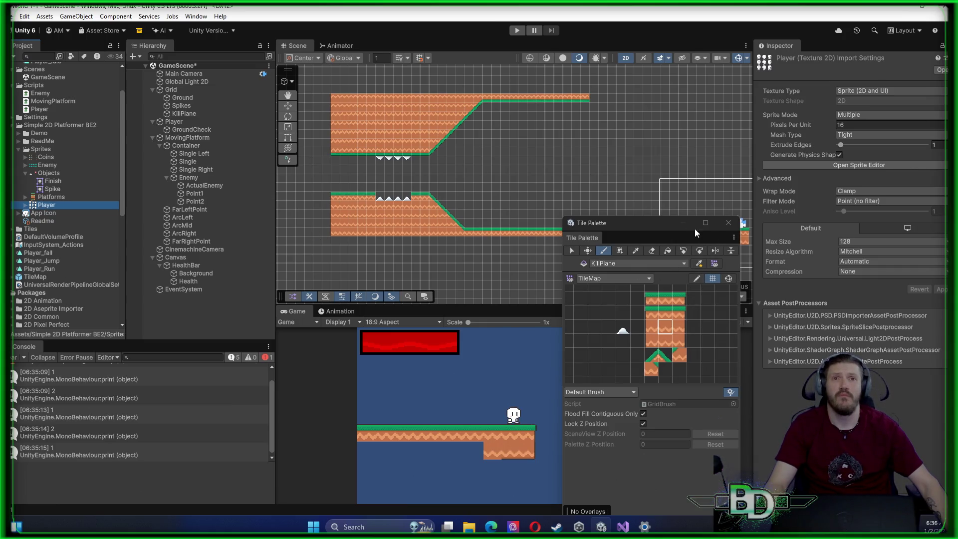
{"action": "left_click", "coordinate": [851, 289]}
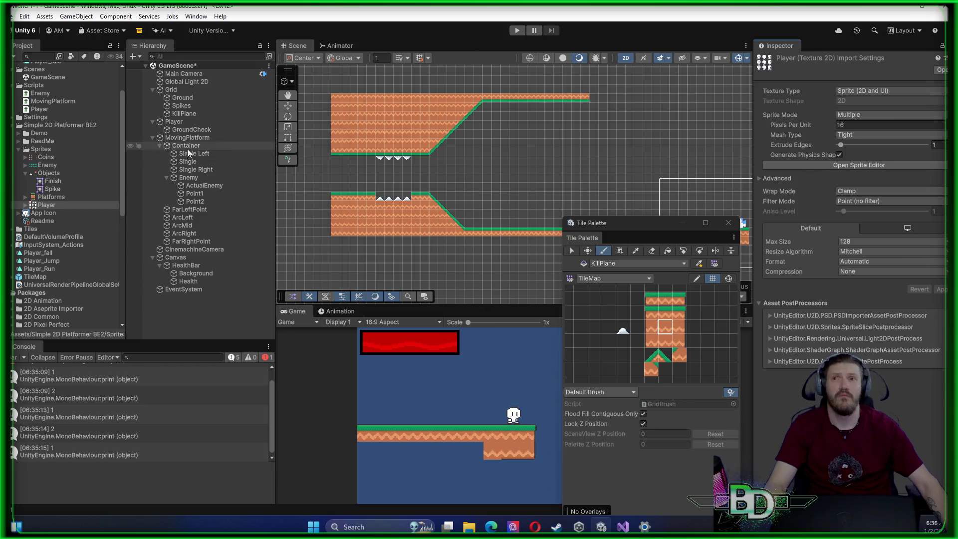
{"action": "left_click", "coordinate": [190, 114]}
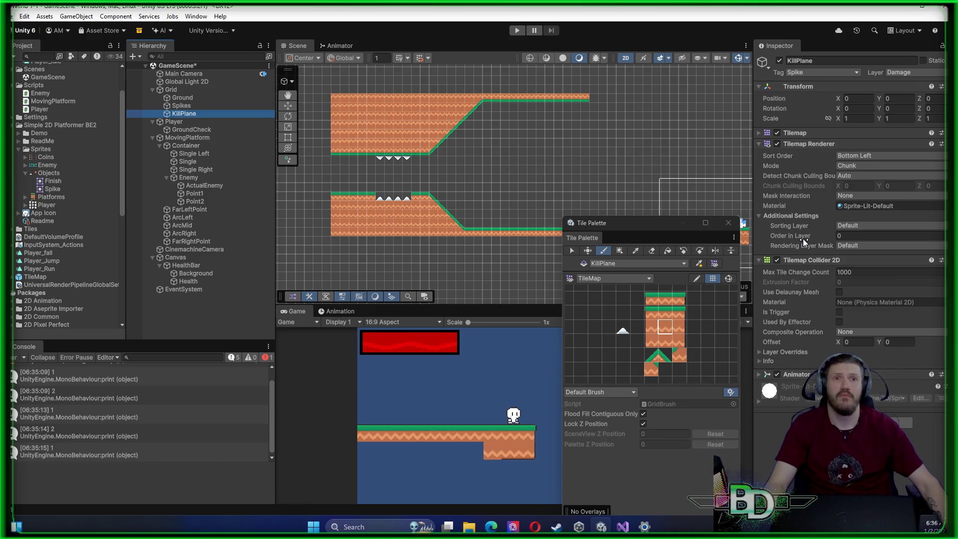
{"action": "left_click", "coordinate": [758, 145]}
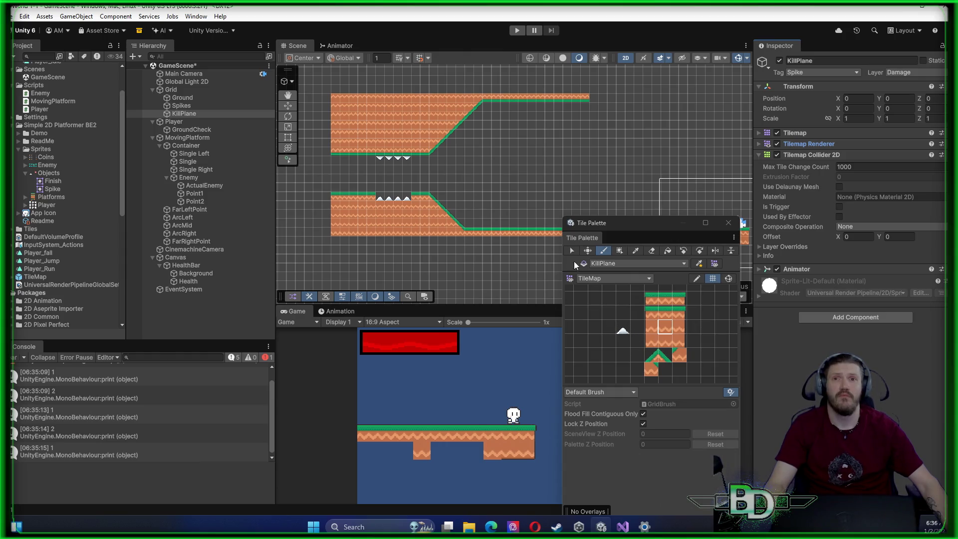
Delete the KillPlane tilemap and make Spikes the target tilemap
{"action": "right_click", "coordinate": [190, 116]}
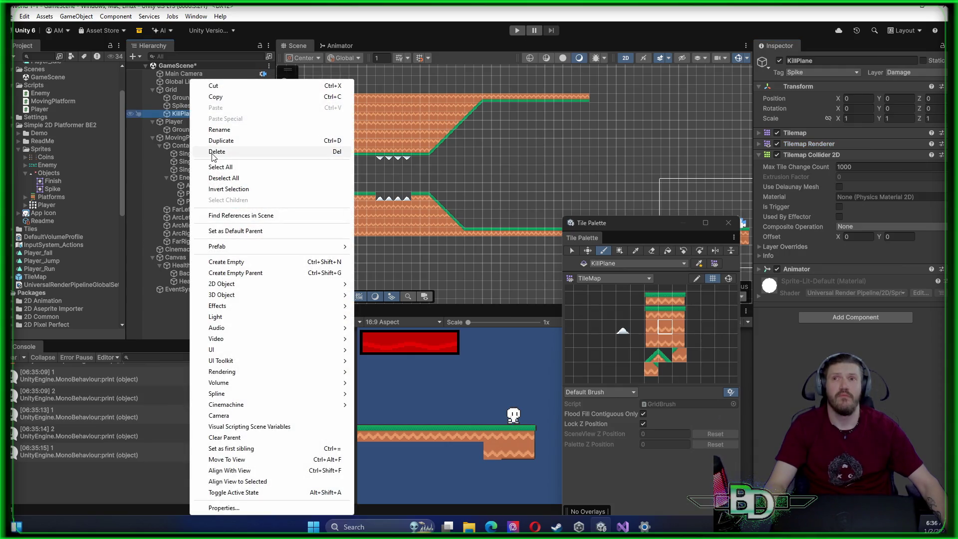
{"action": "left_click", "coordinate": [213, 152]}
{"action": "left_click", "coordinate": [187, 106]}
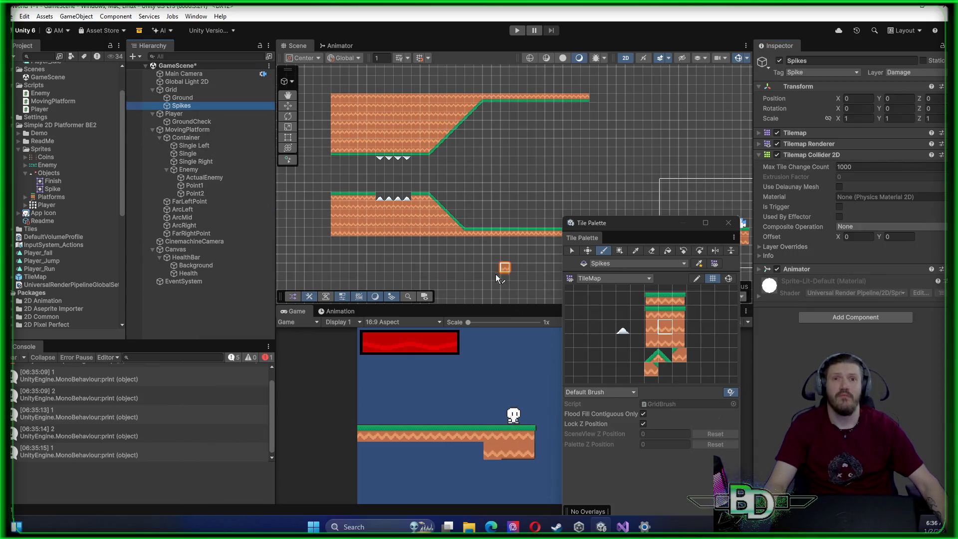
Paint spike rows along the lower left and into the middle lower gap
{"action": "mouse_move", "coordinate": [630, 230]}
{"action": "left_mouse_down"}
{"action": "mouse_move", "coordinate": [836, 228]}
{"action": "mouse_move", "coordinate": [833, 207]}
{"action": "left_mouse_up"}
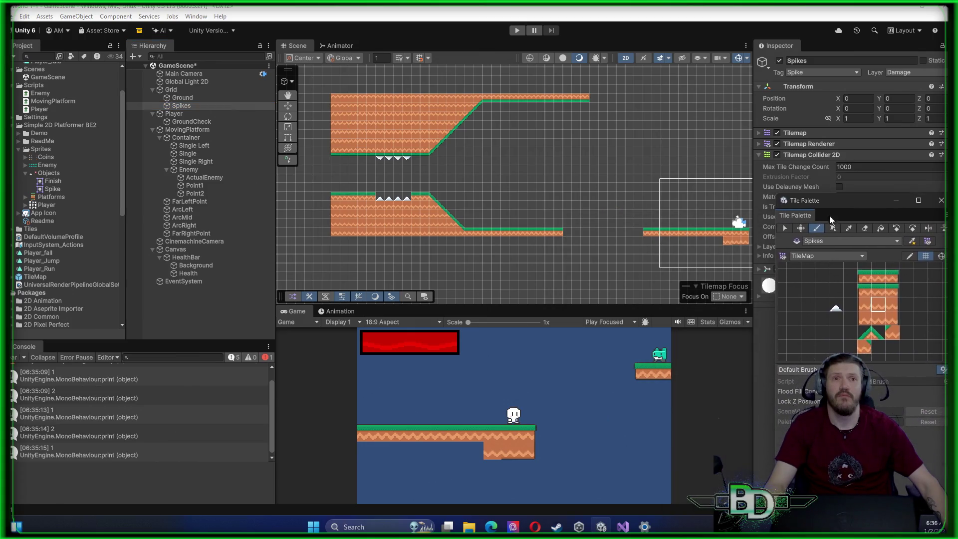
{"action": "left_click", "coordinate": [836, 305]}
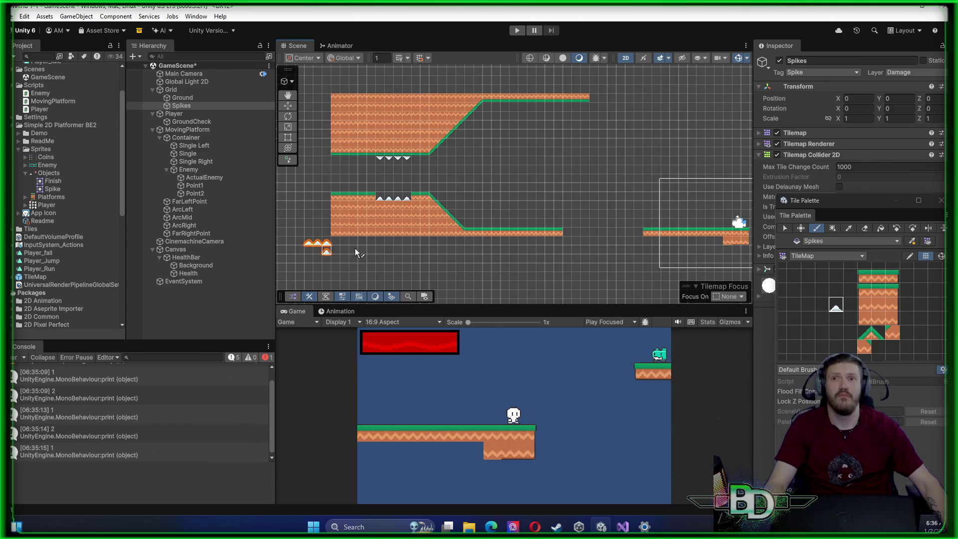
{"action": "left_click_drag", "start_coordinate": [310, 243], "coordinate": [279, 242]}
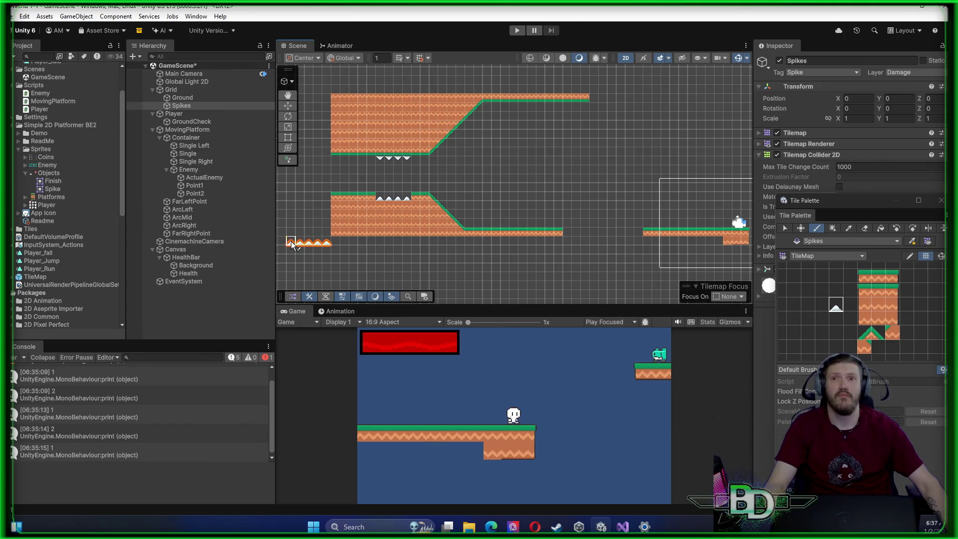
{"action": "left_click", "coordinate": [567, 243]}
{"action": "left_click_drag", "start_coordinate": [580, 243], "coordinate": [642, 243]}
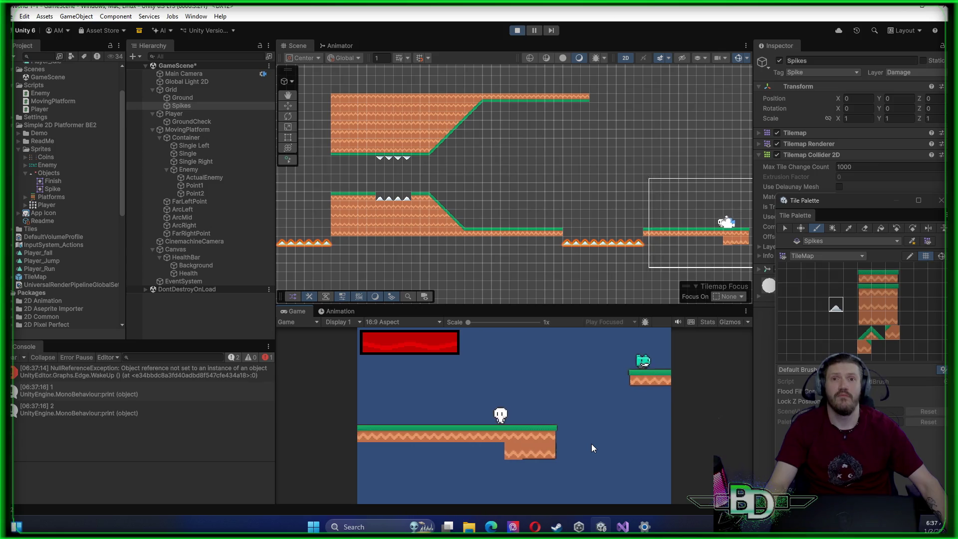
Run and jump the player over the spike pits, the lower platform and the moving platform
{"action": "key", "text": "a"}
{"action": "key", "text": "space"}
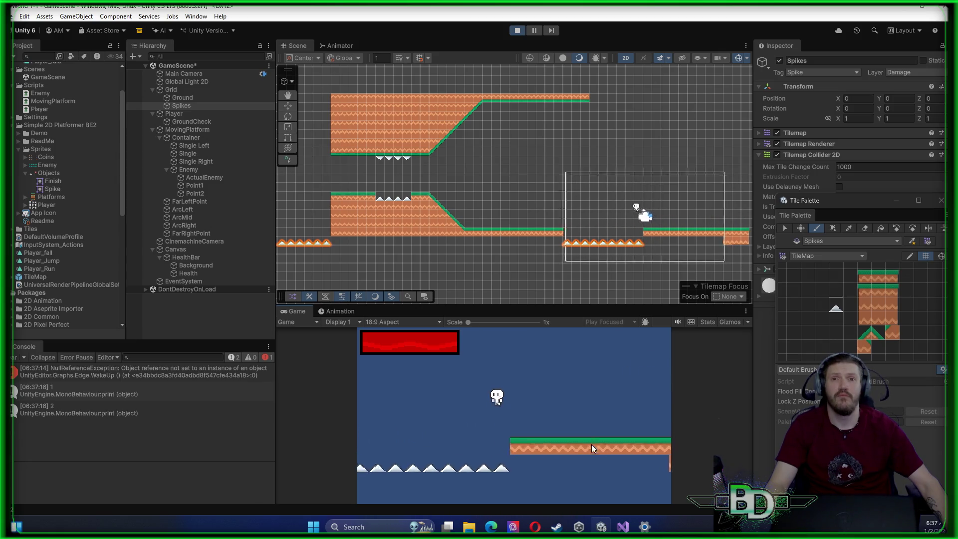
{"action": "key", "text": "a"}
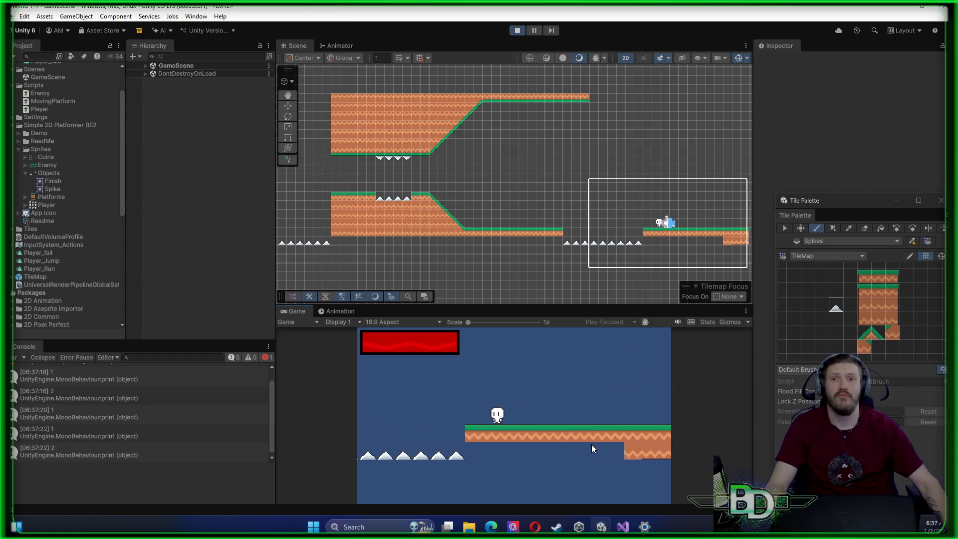
{"action": "key", "text": "a"}
{"action": "key", "text": "space"}
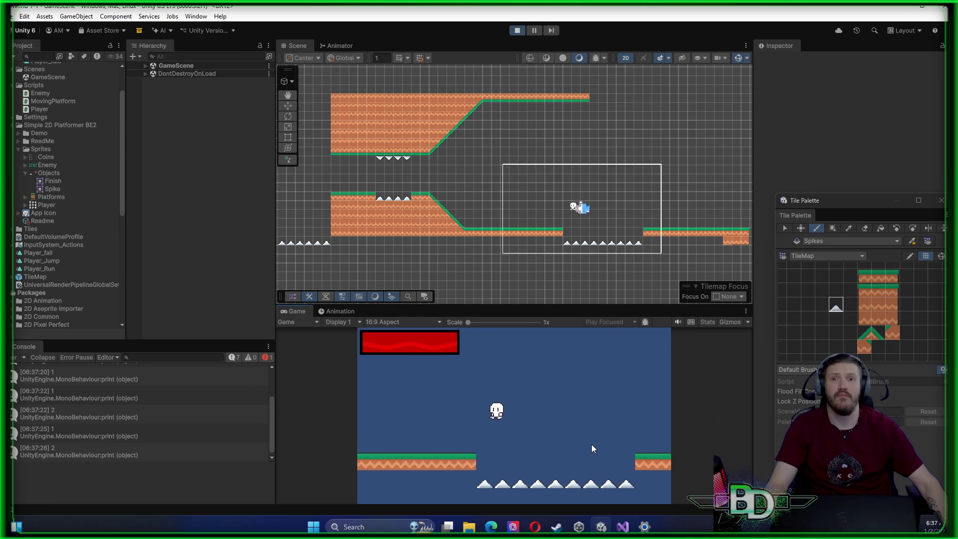
{"action": "key", "text": "a"}
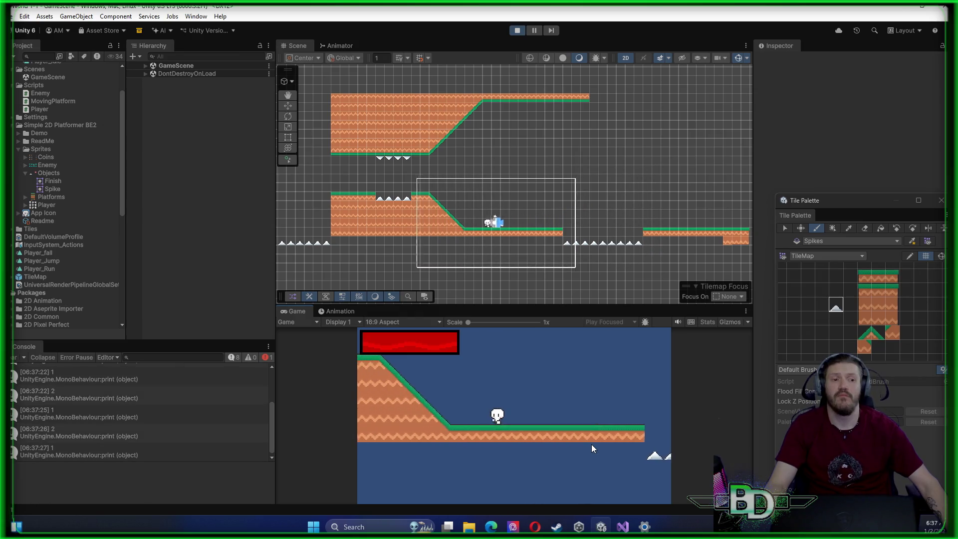
{"action": "key", "text": "a"}
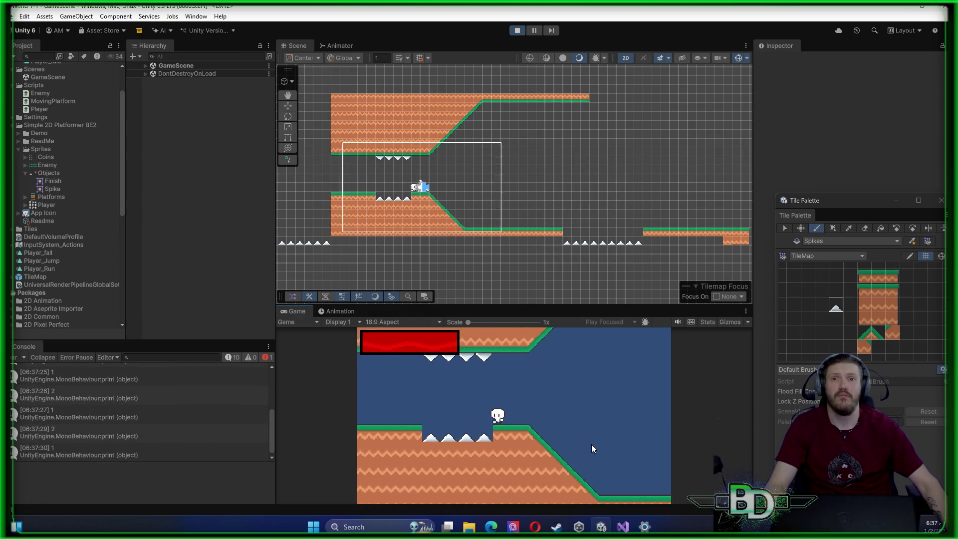
{"action": "key", "text": "a"}
{"action": "key", "text": "space"}
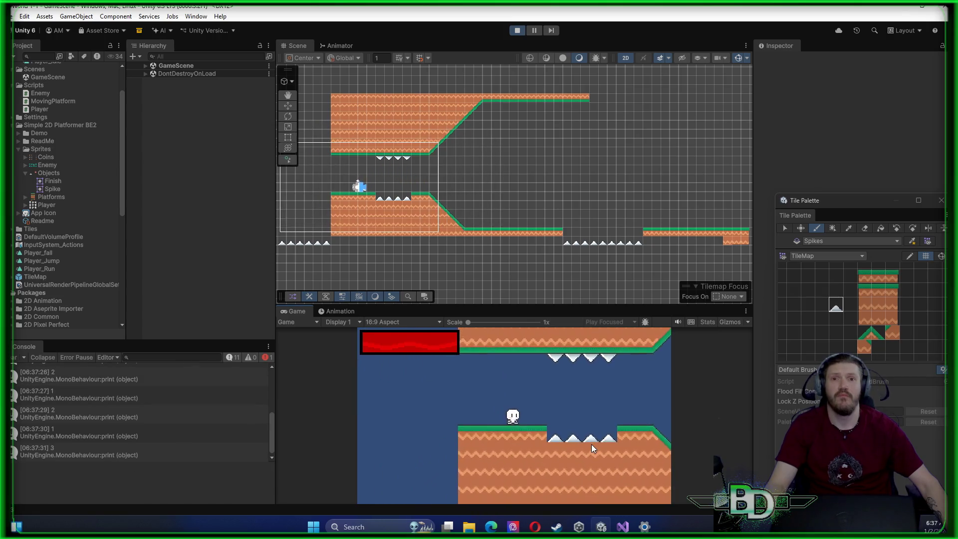
{"action": "key", "text": "space"}
{"action": "key", "text": "d"}
{"action": "key", "text": "space"}
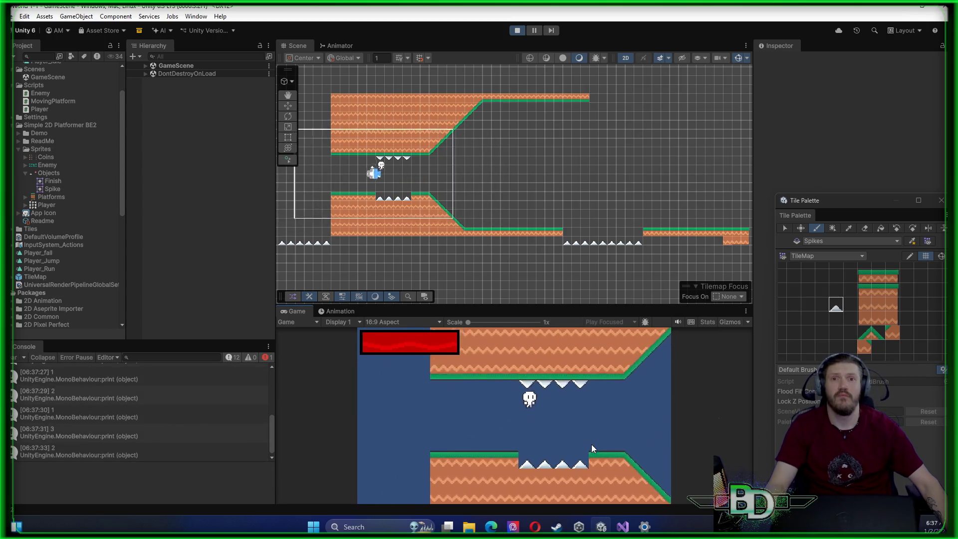
{"action": "key", "text": "d"}
{"action": "key", "text": "space"}
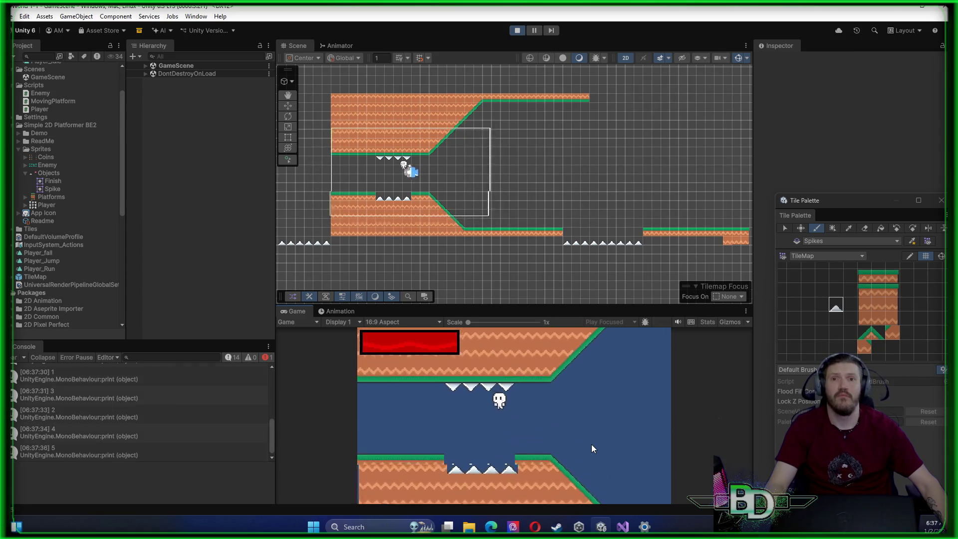
{"action": "key", "text": "a"}
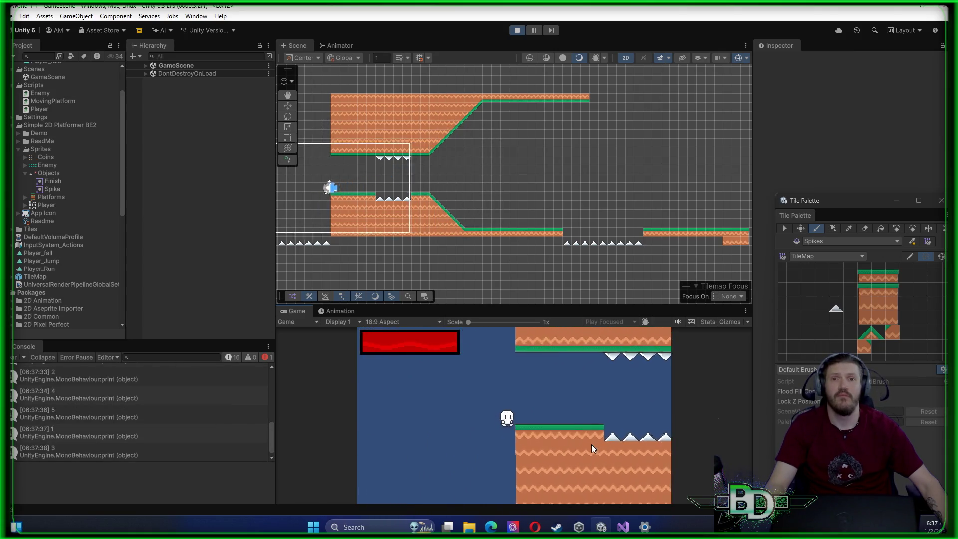
{"action": "key", "text": "a"}
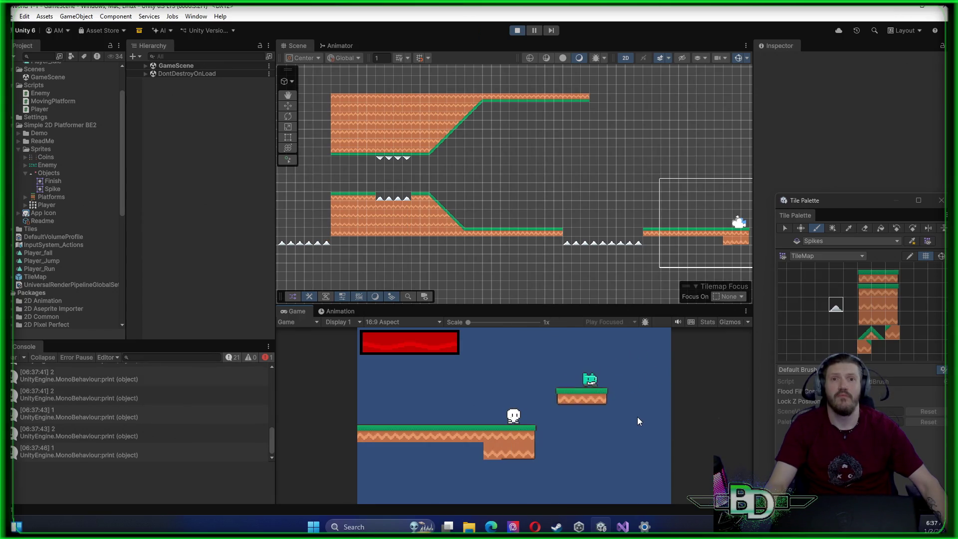
{"action": "key", "text": "d"}
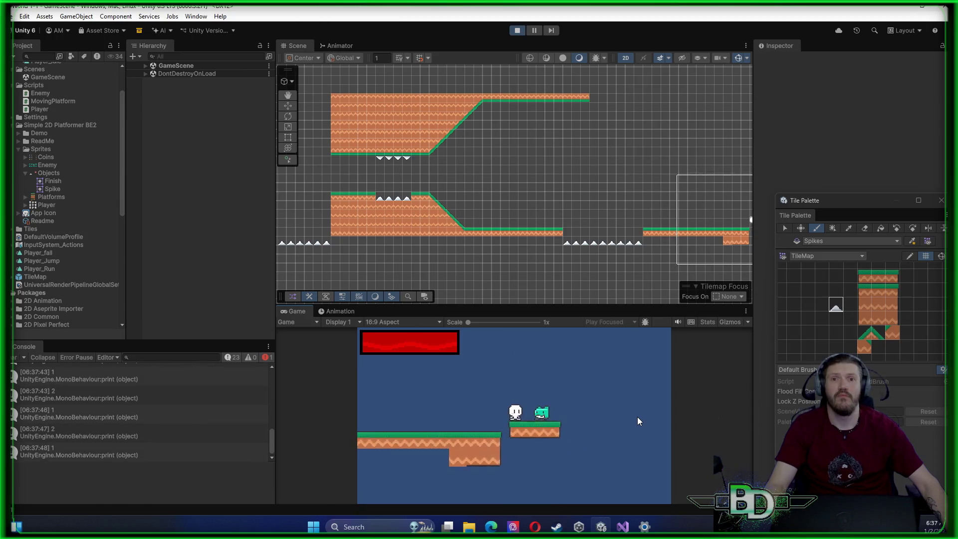
{"action": "key", "text": "space"}
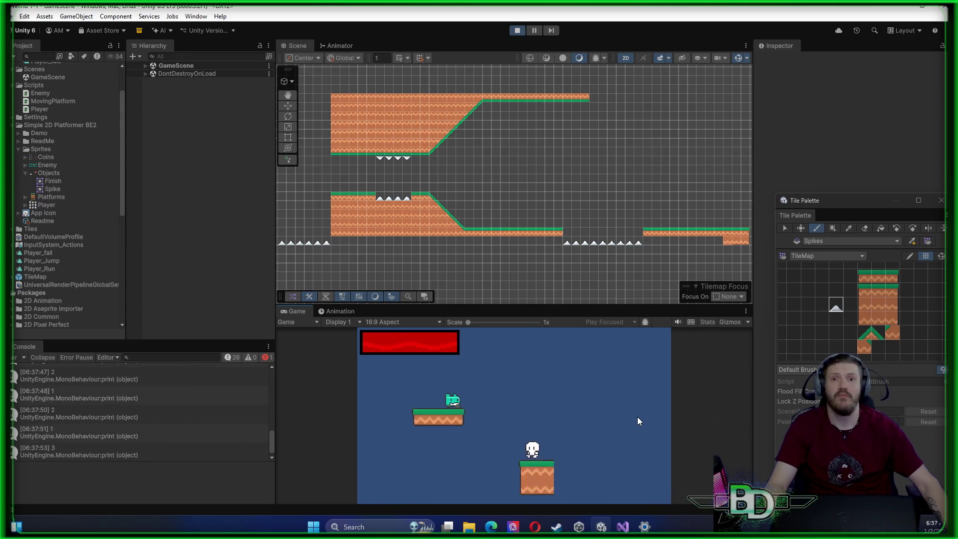
Stop the play test and frame the enemy in the Scene view
{"action": "left_click", "coordinate": [517, 31]}
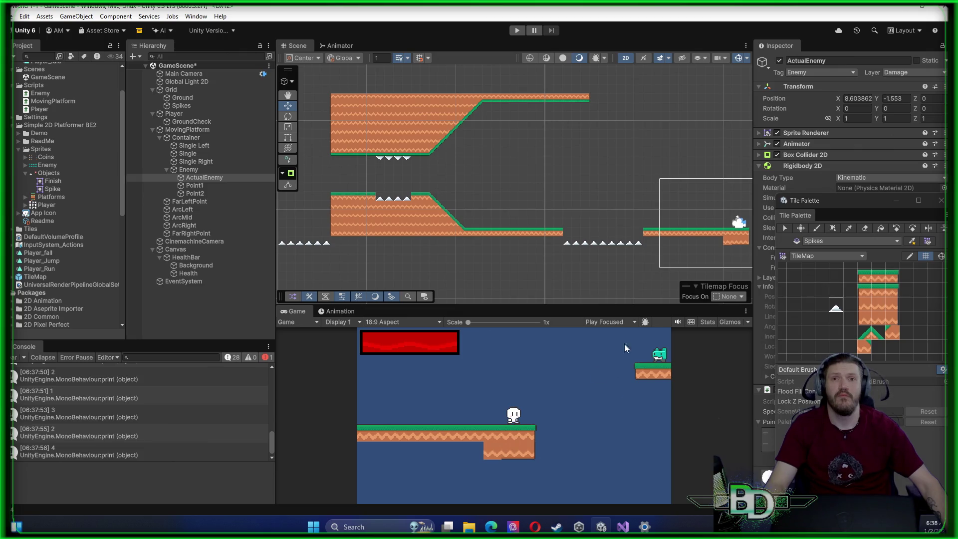
{"action": "key", "text": "f"}
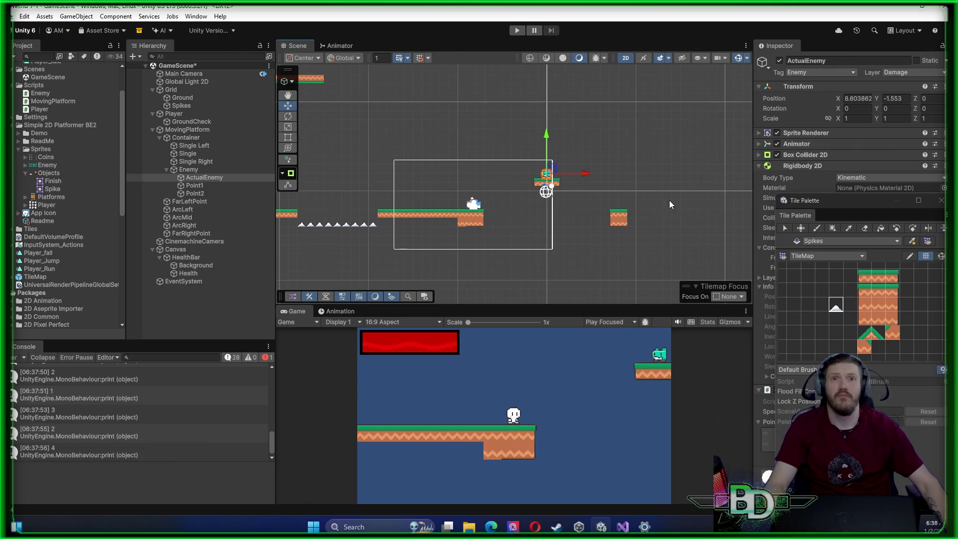
{"action": "left_click_drag", "start_coordinate": [656, 238], "coordinate": [554, 236]}
{"action": "scroll", "coordinate": [545, 240], "scroll_direction": "up", "scroll_amount": 5}
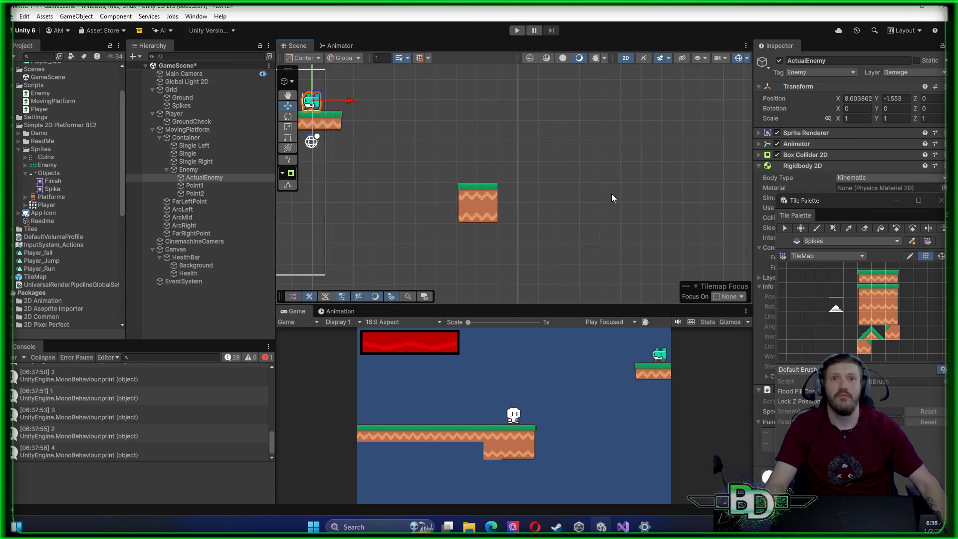
Select the Ground tilemap and pick grass-topped tiles, undoing one misplaced corner tile
{"action": "left_click", "coordinate": [690, 194]}
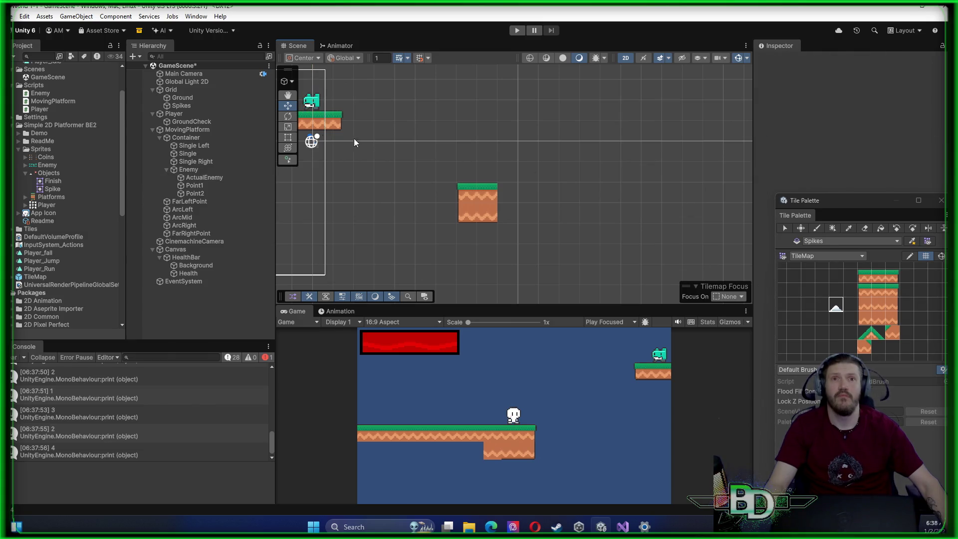
{"action": "left_click", "coordinate": [184, 98]}
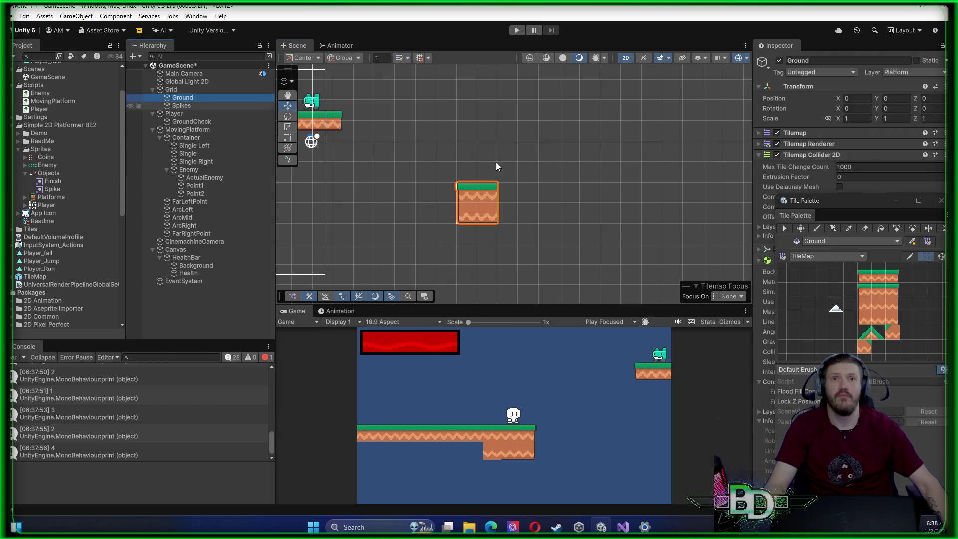
{"action": "left_click", "coordinate": [697, 198]}
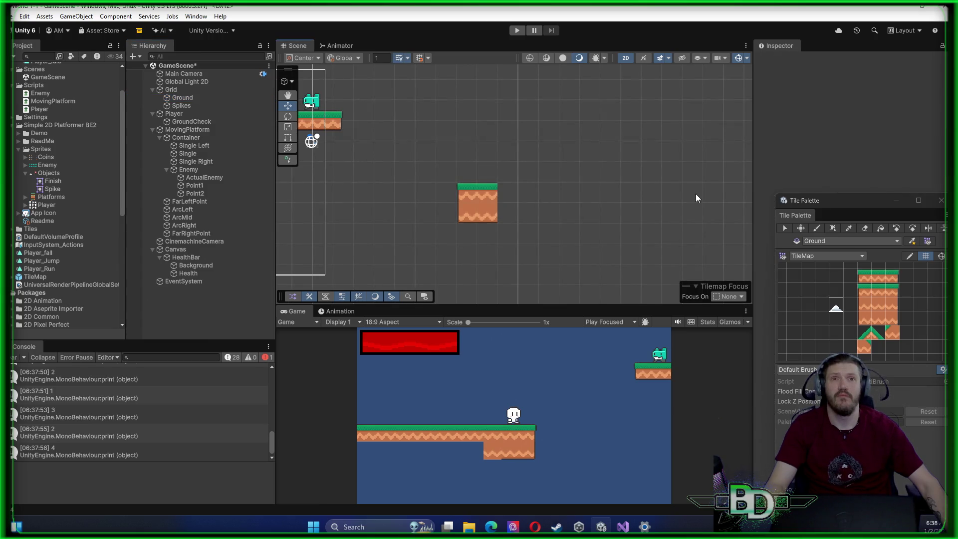
{"action": "left_click", "coordinate": [199, 99]}
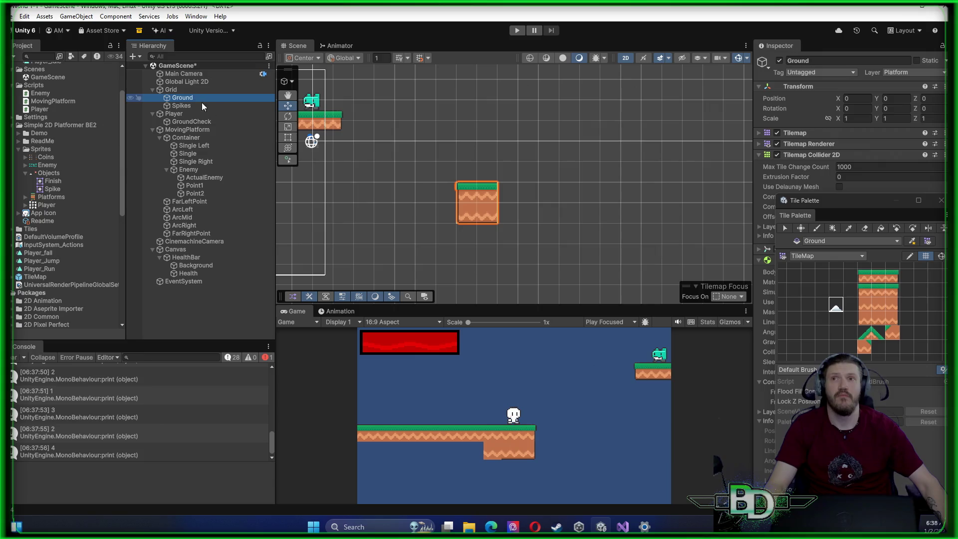
{"action": "left_click", "coordinate": [882, 305]}
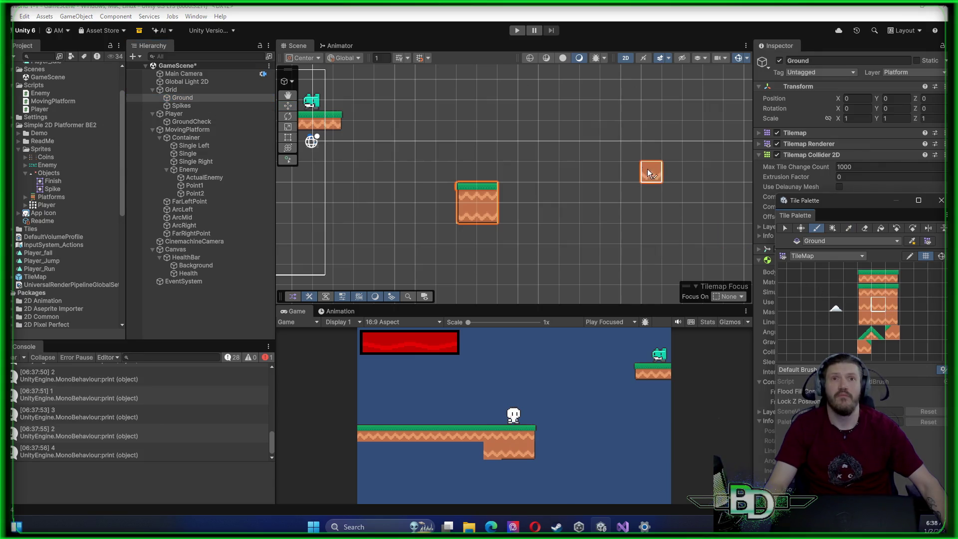
{"action": "left_click", "coordinate": [881, 290]}
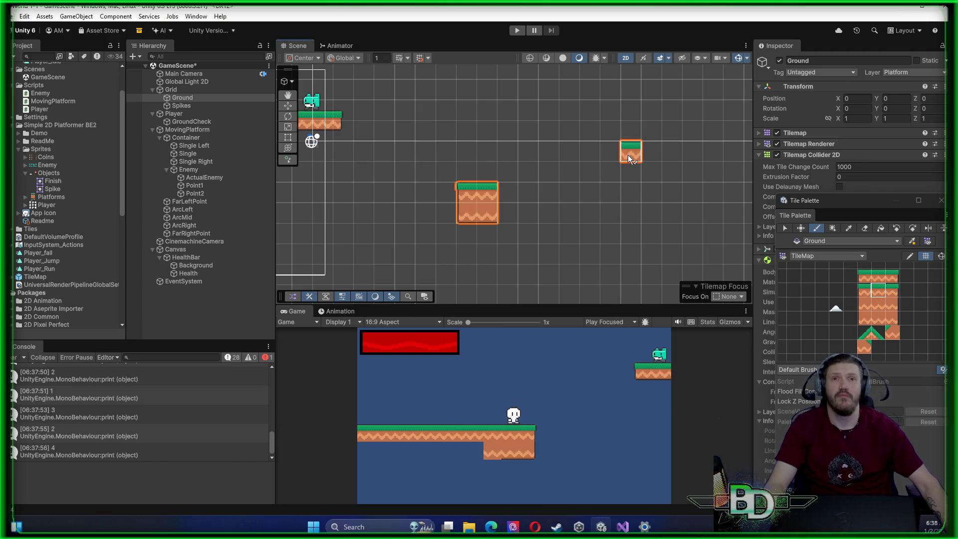
{"action": "left_click", "coordinate": [866, 281]}
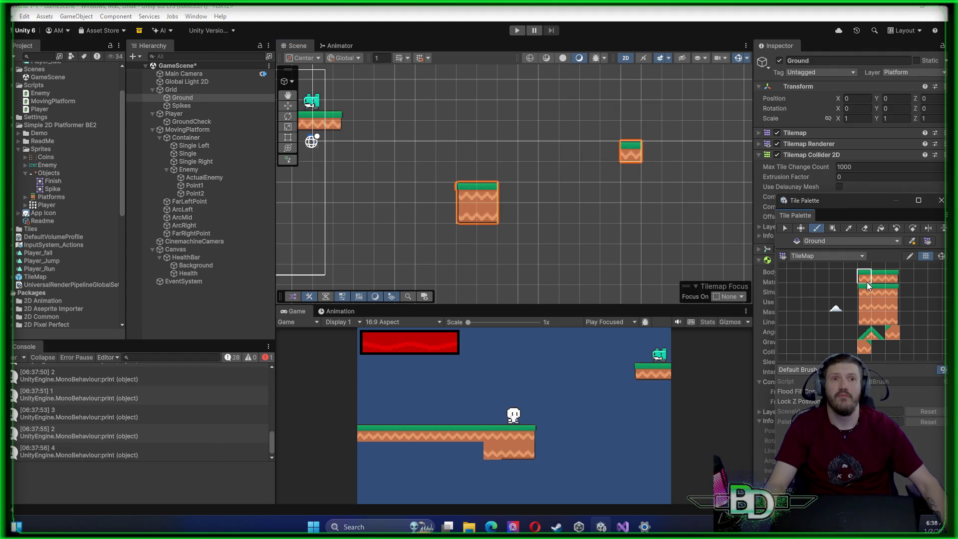
{"action": "left_click", "coordinate": [648, 172]}
{"action": "key", "text": "ctrl+z"}
Paint the ground block's left column, bottom row and right side
{"action": "left_click", "coordinate": [864, 304]}
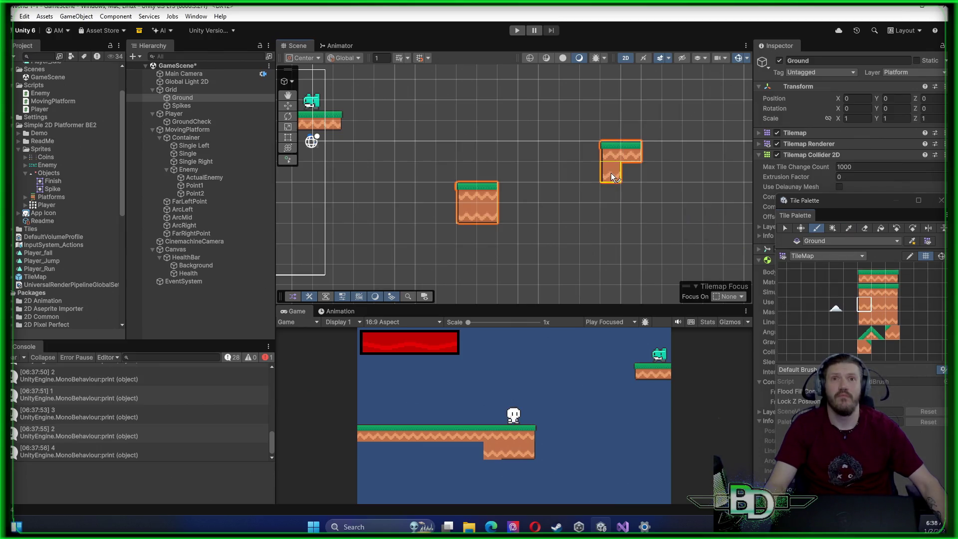
{"action": "left_click_drag", "start_coordinate": [612, 172], "coordinate": [618, 220]}
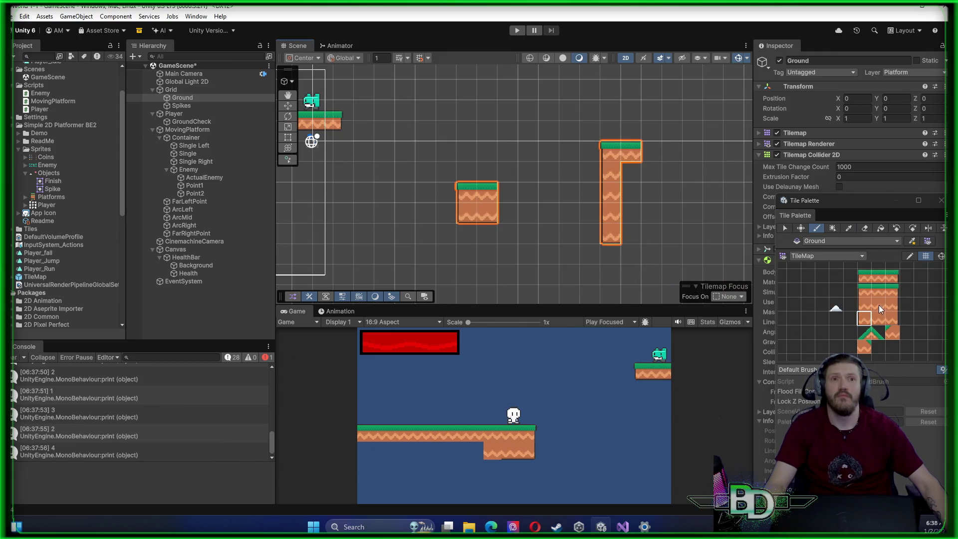
{"action": "left_click", "coordinate": [878, 320]}
{"action": "left_click_drag", "start_coordinate": [631, 233], "coordinate": [672, 233]}
{"action": "left_click", "coordinate": [891, 319]}
{"action": "left_click", "coordinate": [692, 233]}
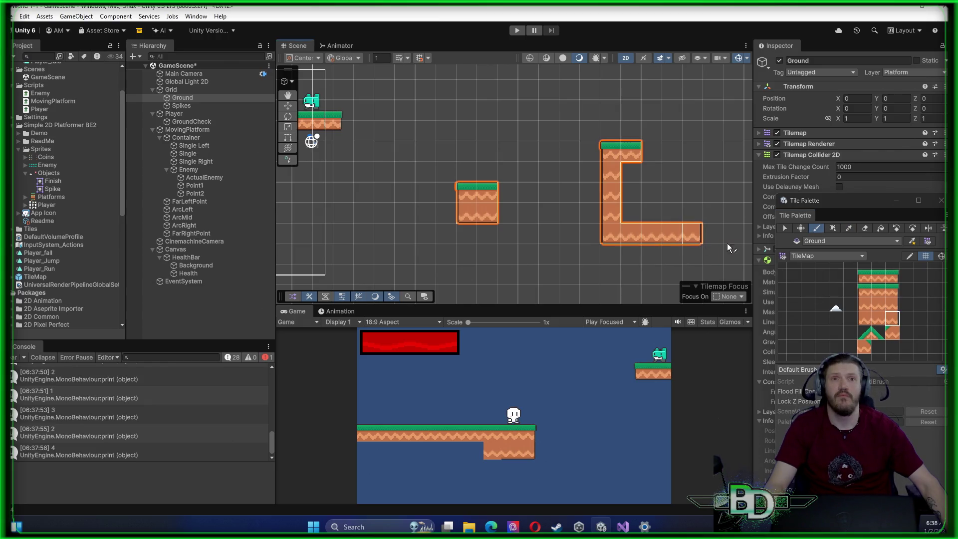
{"action": "left_click", "coordinate": [890, 301]}
{"action": "left_click_drag", "start_coordinate": [694, 213], "coordinate": [696, 190]}
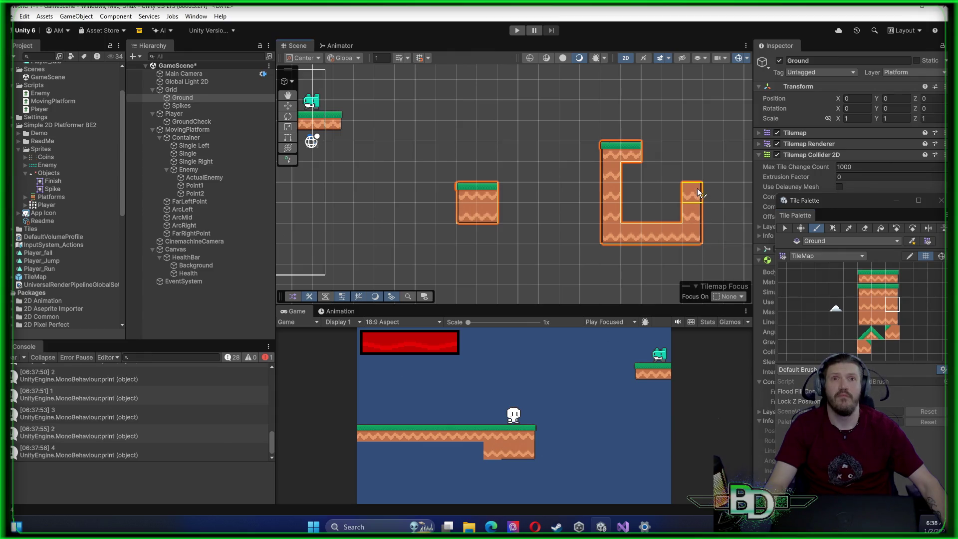
Cap the block with grass-topped tiles and fill the hole inside it
{"action": "left_click", "coordinate": [887, 291]}
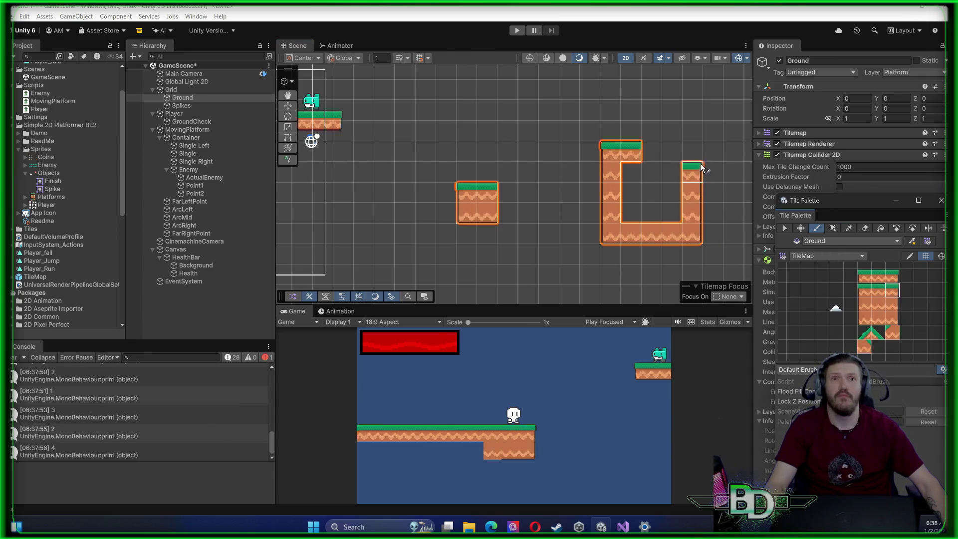
{"action": "left_click", "coordinate": [692, 145]}
{"action": "left_click", "coordinate": [876, 290]}
{"action": "left_click", "coordinate": [671, 147]}
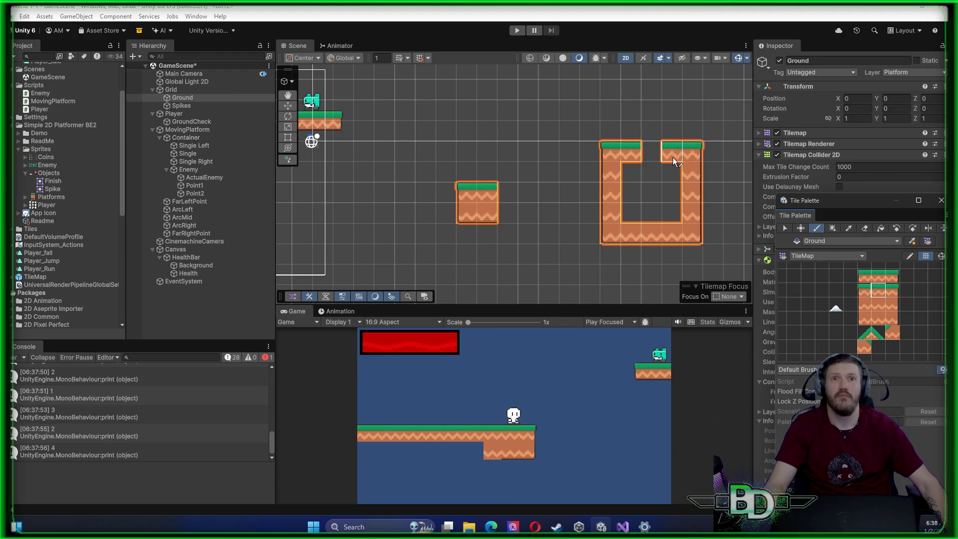
{"action": "left_click", "coordinate": [651, 147]}
{"action": "left_click", "coordinate": [878, 304]}
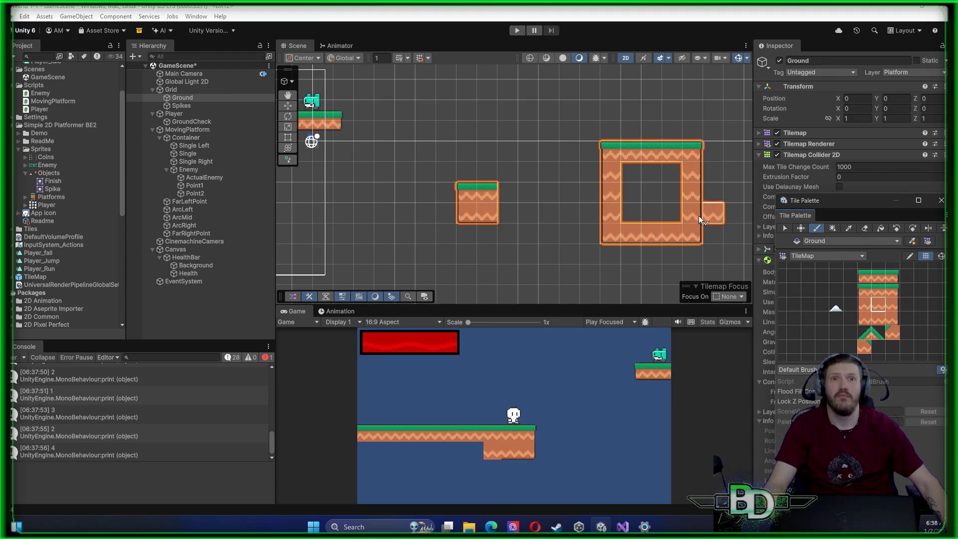
{"action": "mouse_move", "coordinate": [631, 172]}
{"action": "left_mouse_down"}
{"action": "mouse_move", "coordinate": [666, 179]}
{"action": "mouse_move", "coordinate": [631, 194]}
{"action": "left_mouse_up"}
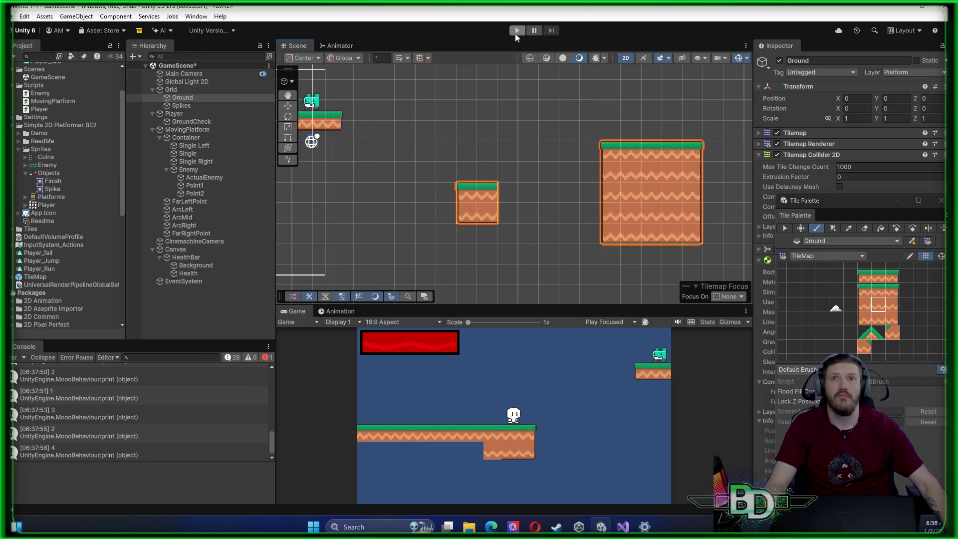
{"action": "scroll", "coordinate": [596, 190], "scroll_direction": "down", "scroll_amount": 2}
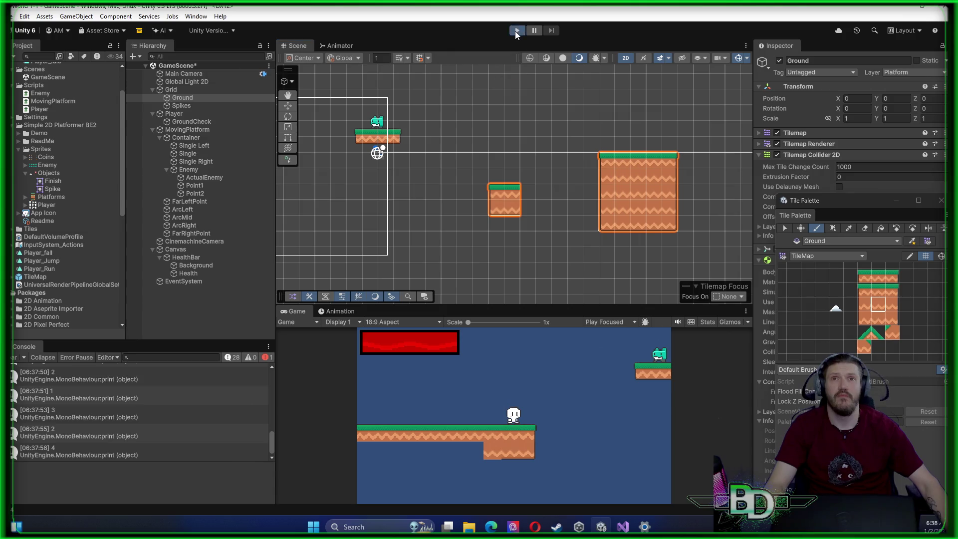
Play-test jumping from the moving platform onto the large block and back, then stop
{"action": "left_click", "coordinate": [516, 32]}
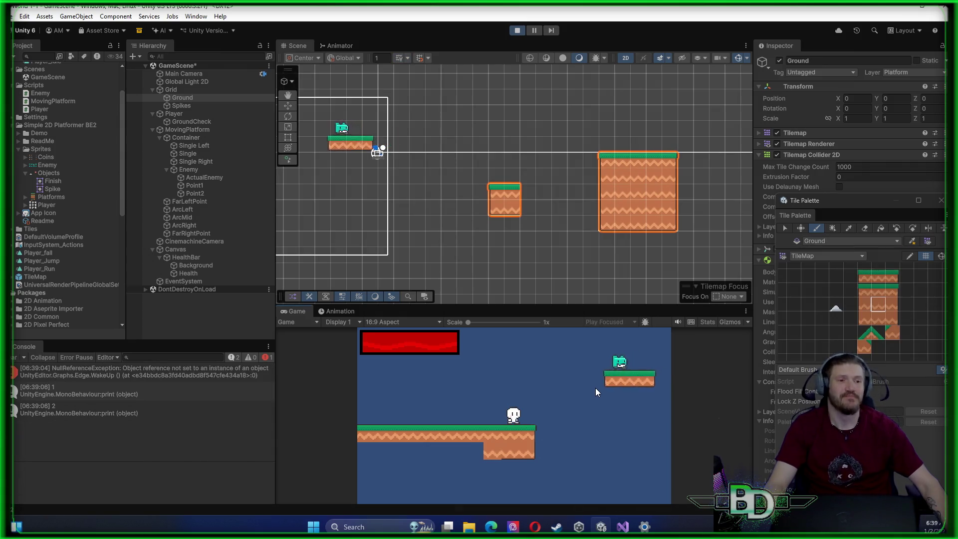
{"action": "key", "text": "space"}
{"action": "key", "text": "space"}
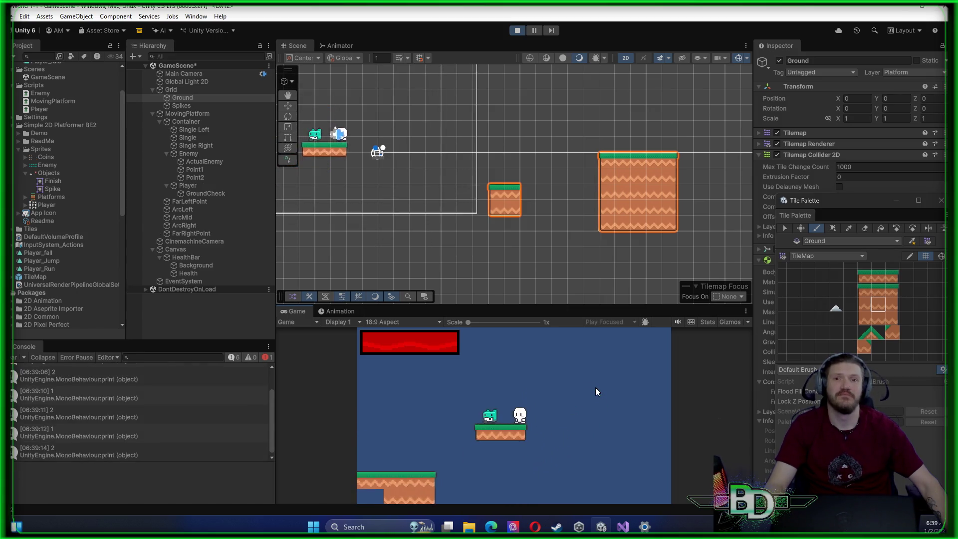
{"action": "key", "text": "space"}
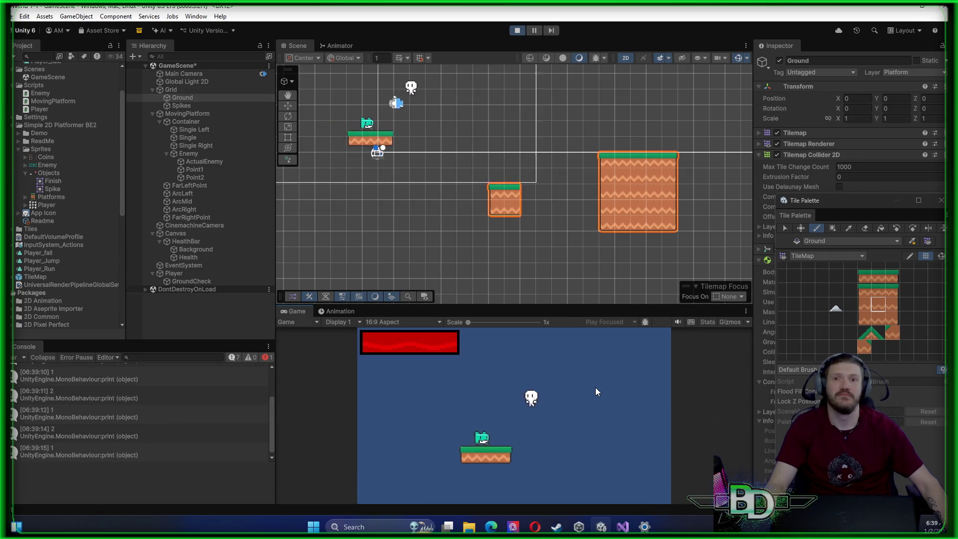
{"action": "key", "text": "d"}
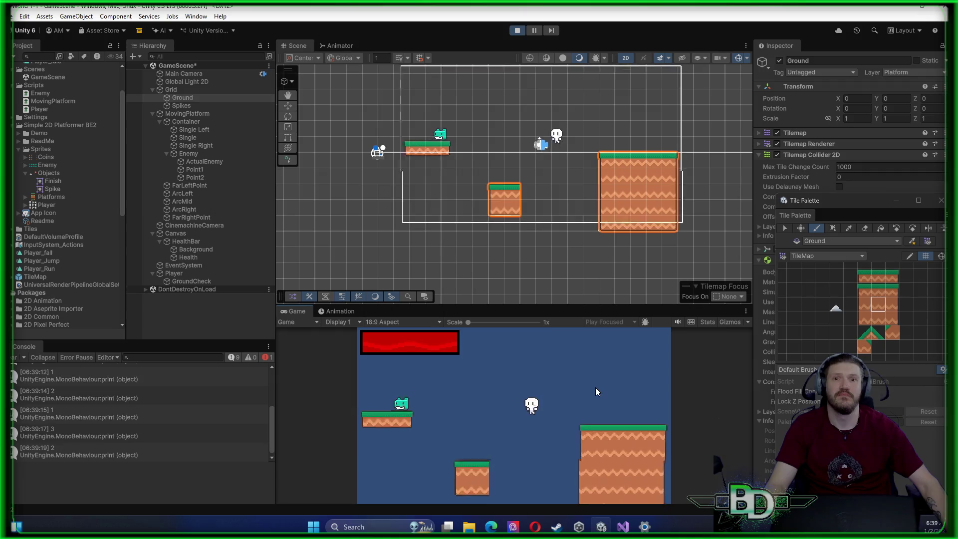
{"action": "key", "text": "d"}
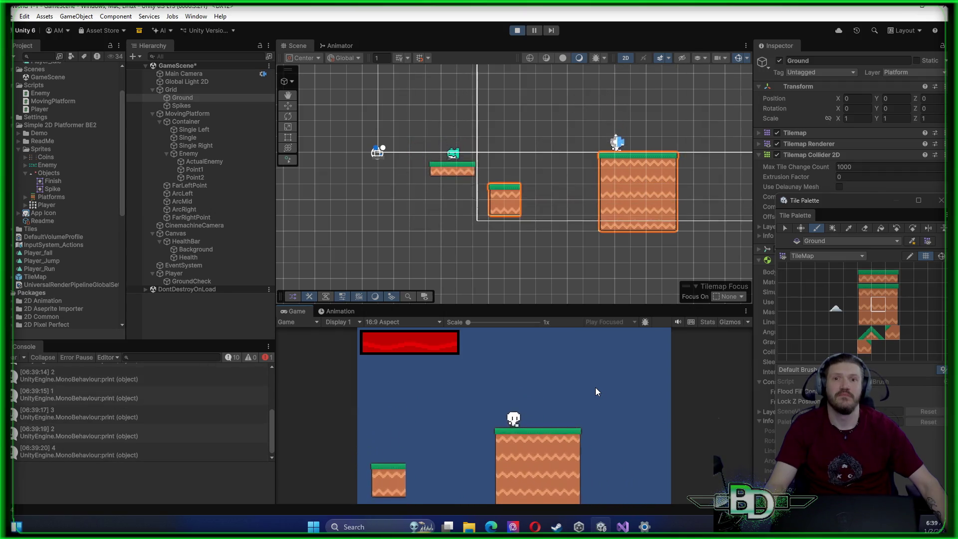
{"action": "key", "text": "a"}
{"action": "key", "text": "space"}
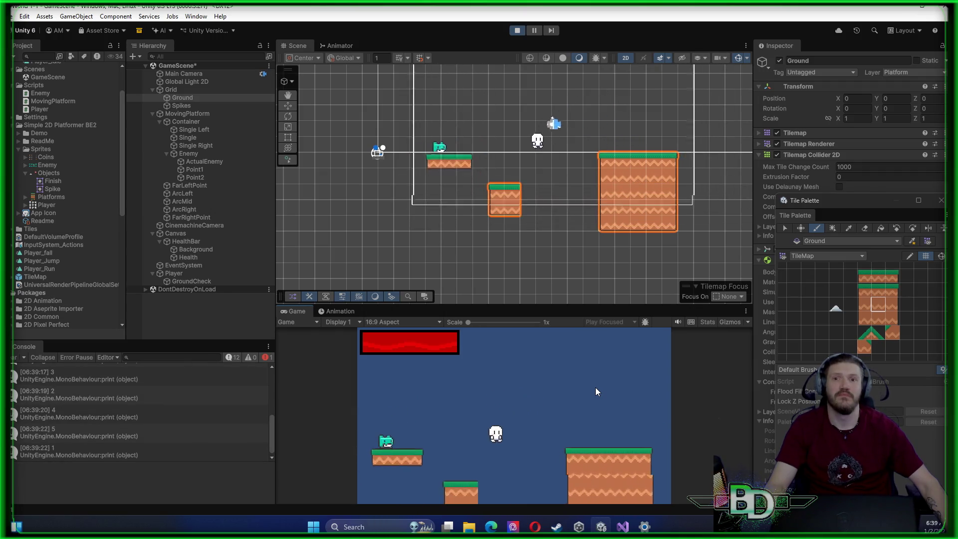
{"action": "key", "text": "a"}
{"action": "key", "text": "space"}
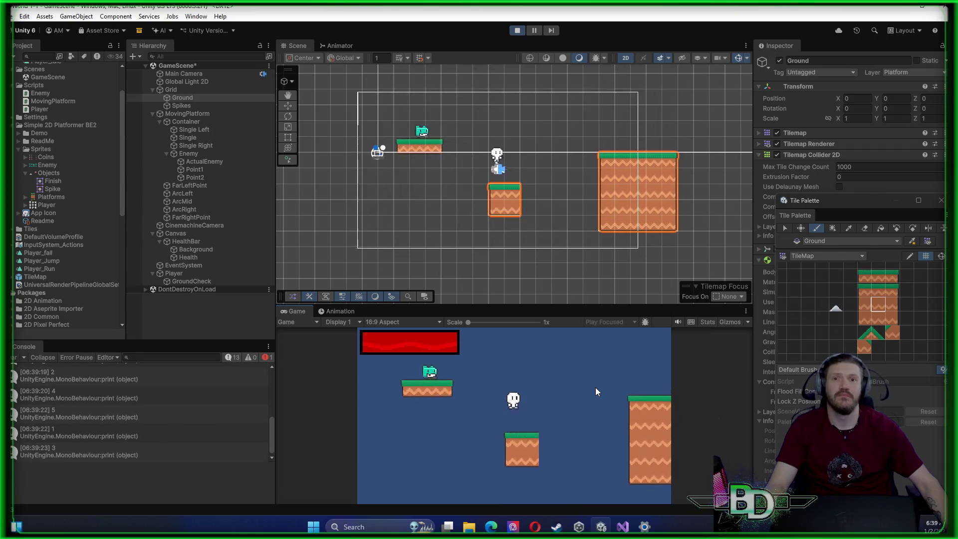
{"action": "key", "text": "d"}
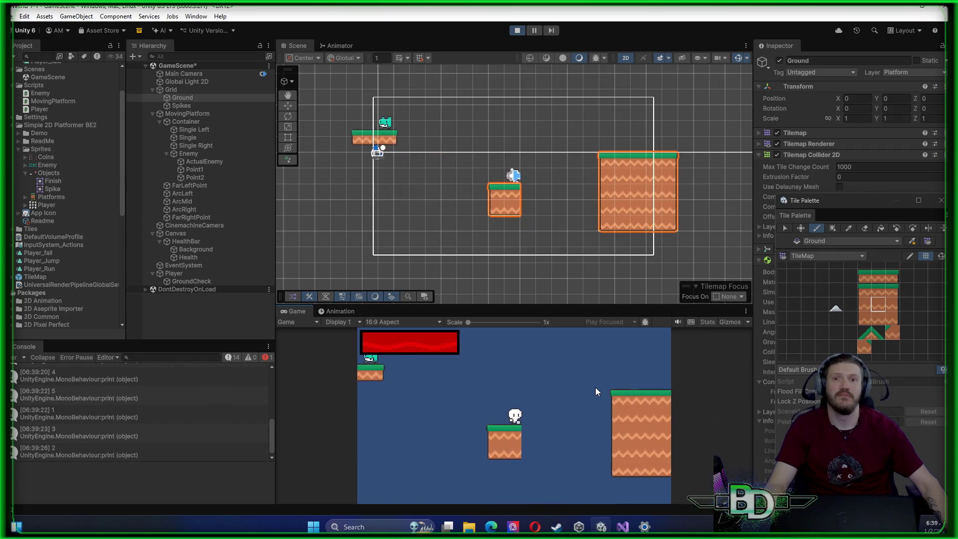
{"action": "key", "text": "space"}
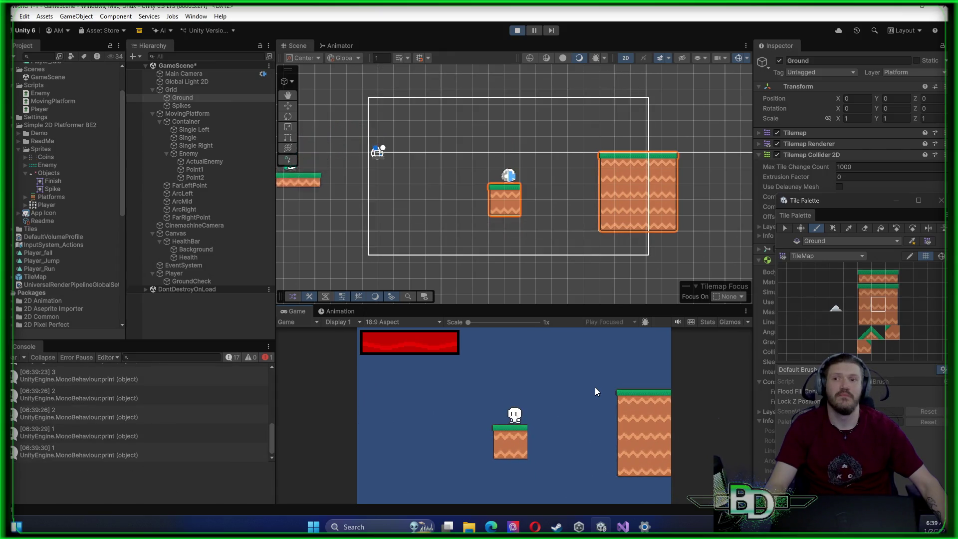
{"action": "left_click", "coordinate": [517, 30]}
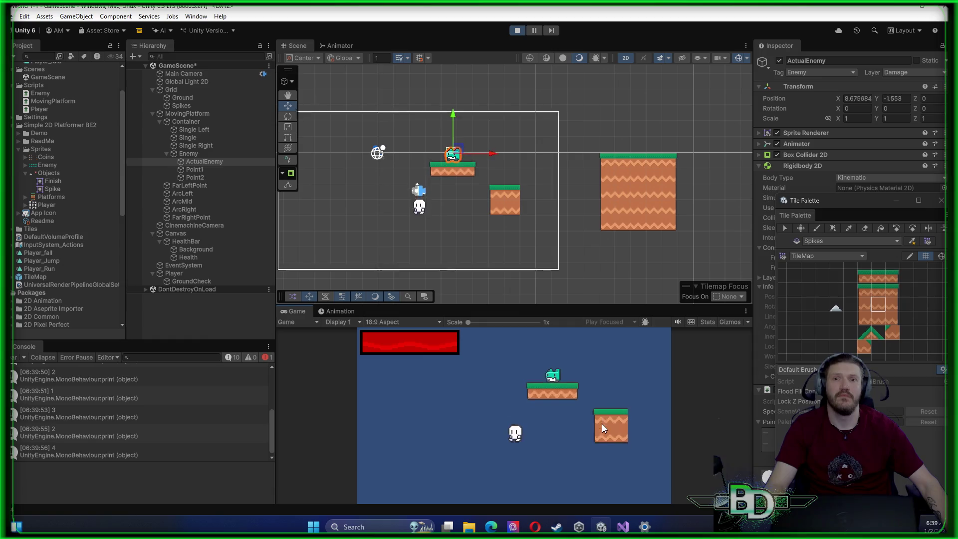
Stop the test, select Spikes, and paint two spike rows below the platforms
{"action": "left_click", "coordinate": [519, 31]}
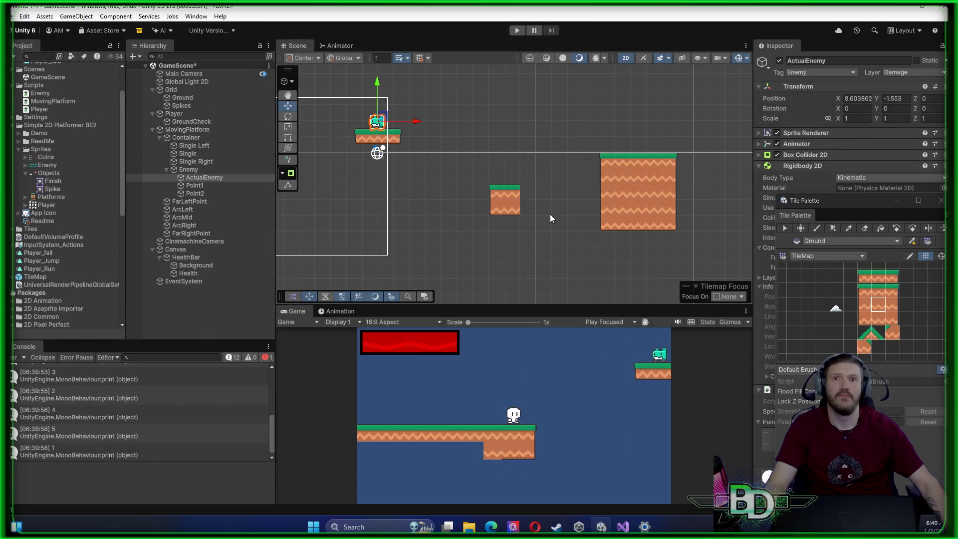
{"action": "left_click_drag", "start_coordinate": [440, 229], "coordinate": [711, 237]}
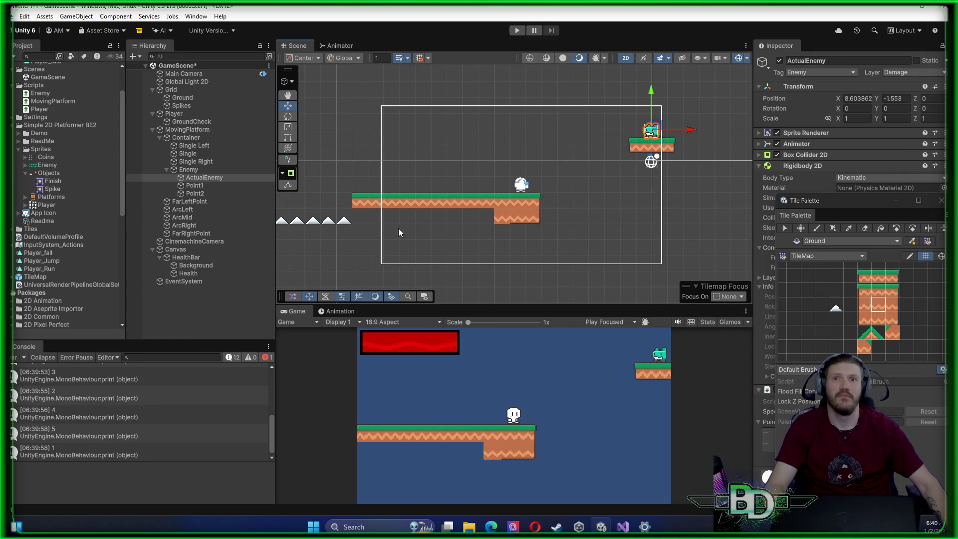
{"action": "left_click", "coordinate": [179, 105]}
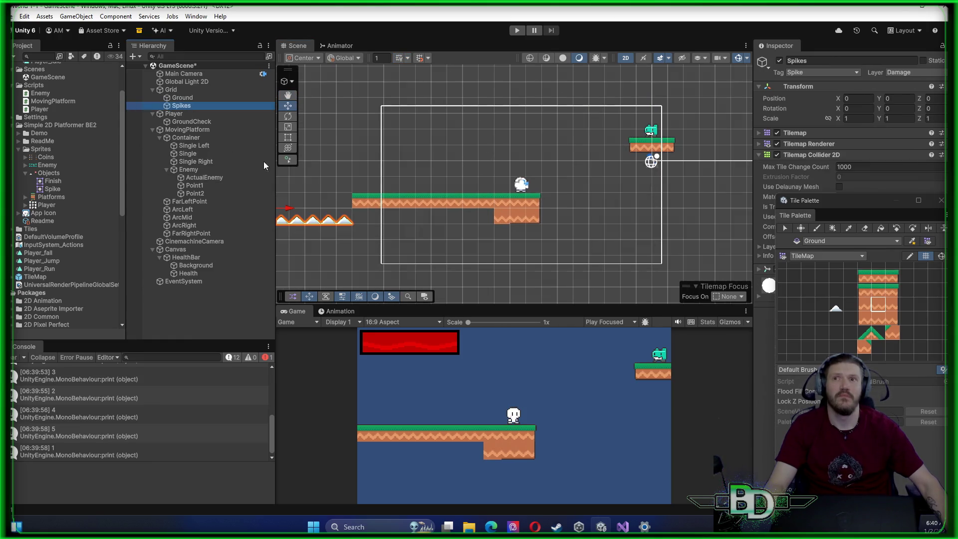
{"action": "left_click", "coordinate": [836, 308]}
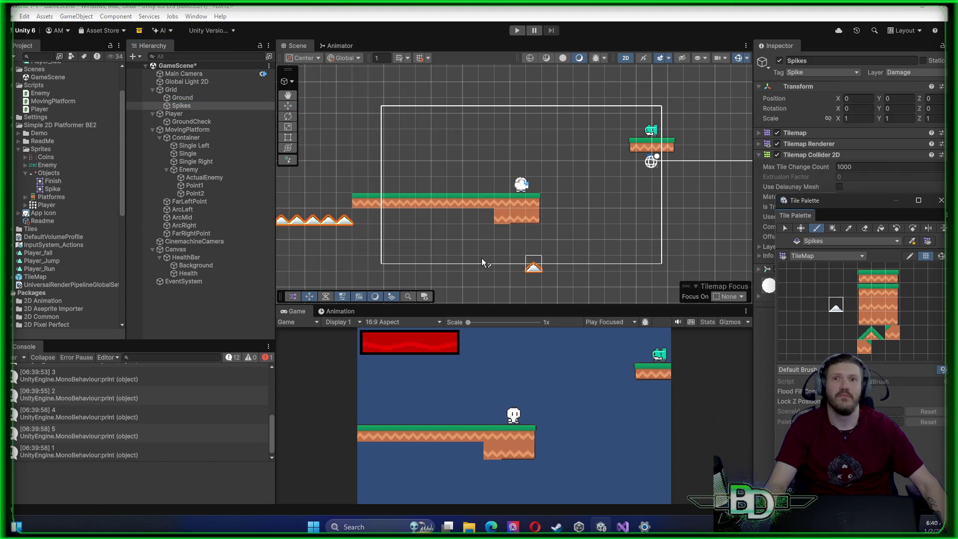
{"action": "left_click_drag", "start_coordinate": [360, 222], "coordinate": [439, 232]}
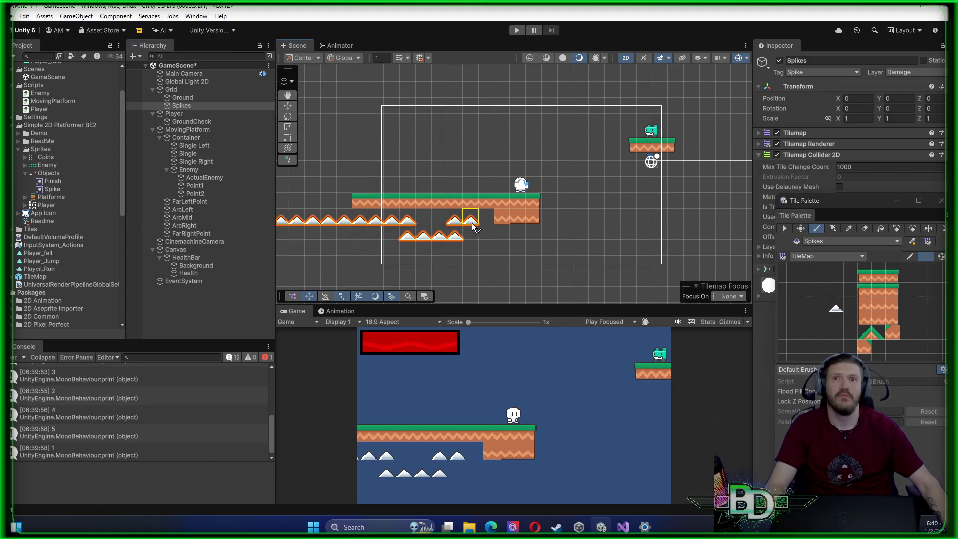
{"action": "left_click_drag", "start_coordinate": [529, 237], "coordinate": [728, 240]}
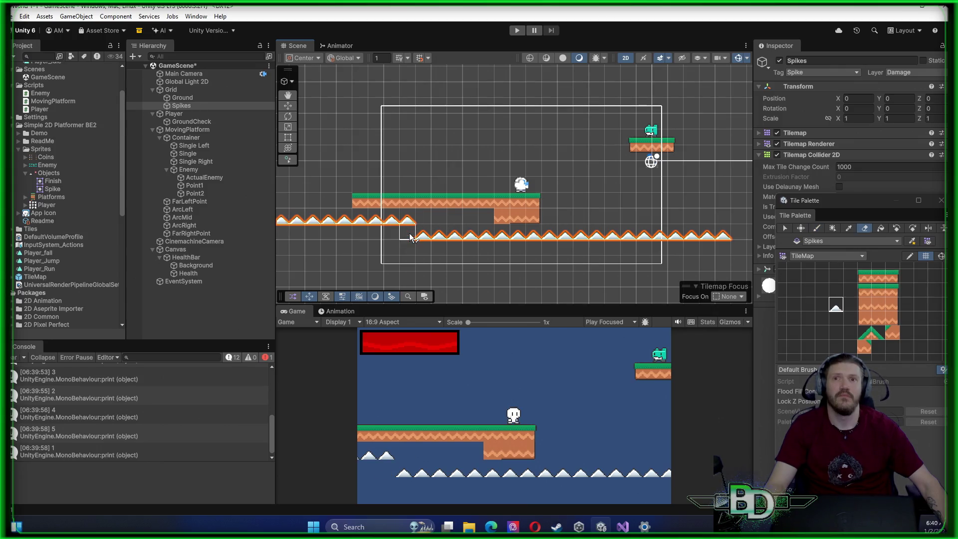
Erase the extra spikes at the lower row's left end
{"action": "left_click_drag", "start_coordinate": [440, 239], "coordinate": [476, 237]}
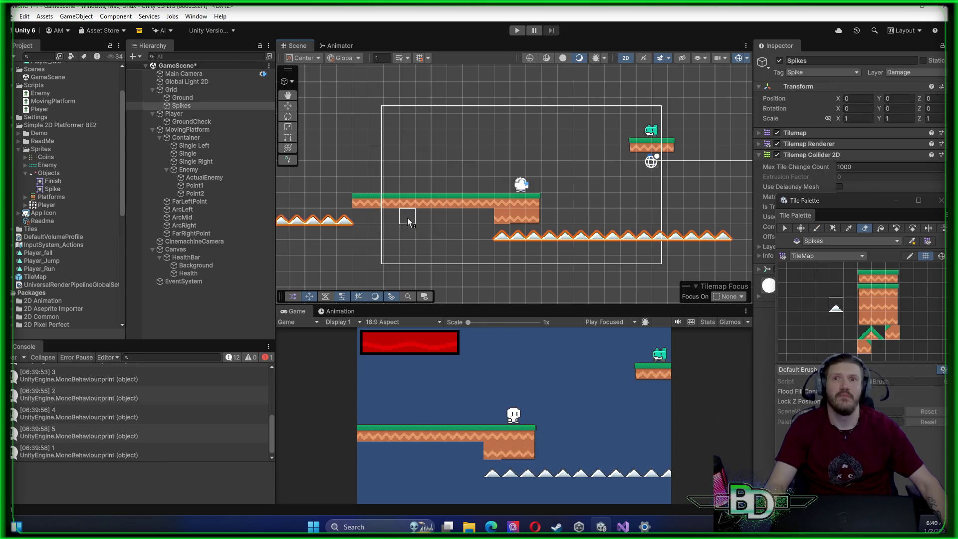
{"action": "left_click", "coordinate": [501, 238]}
{"action": "left_click", "coordinate": [519, 238]}
{"action": "scroll", "coordinate": [530, 238], "scroll_direction": "down", "scroll_amount": 2}
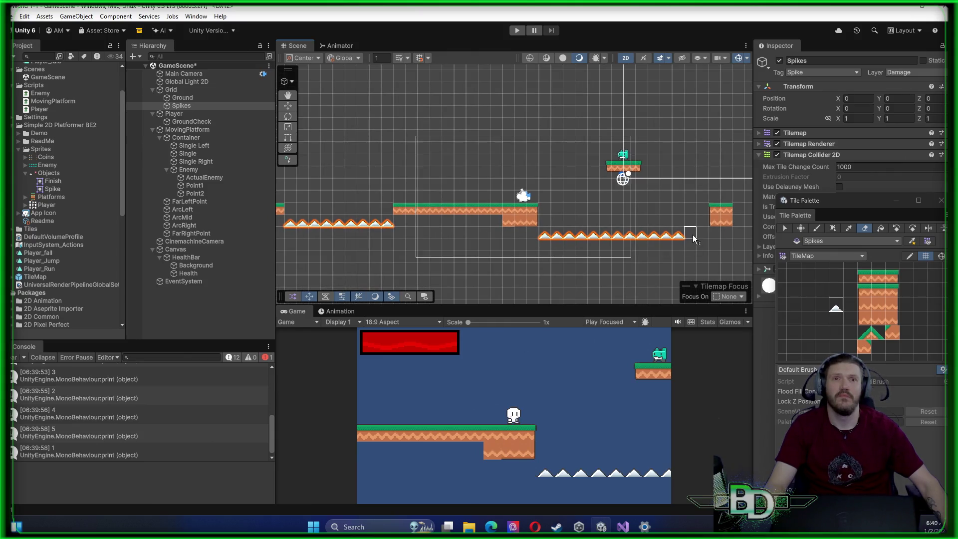
Extend the spike row three tiles further right and start a play test
{"action": "left_click", "coordinate": [836, 306]}
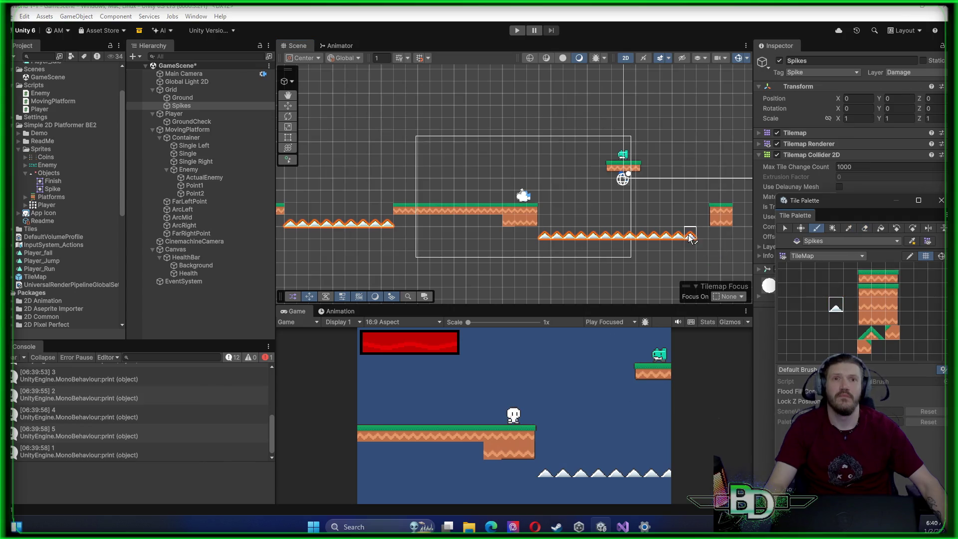
{"action": "left_click_drag", "start_coordinate": [690, 238], "coordinate": [725, 242]}
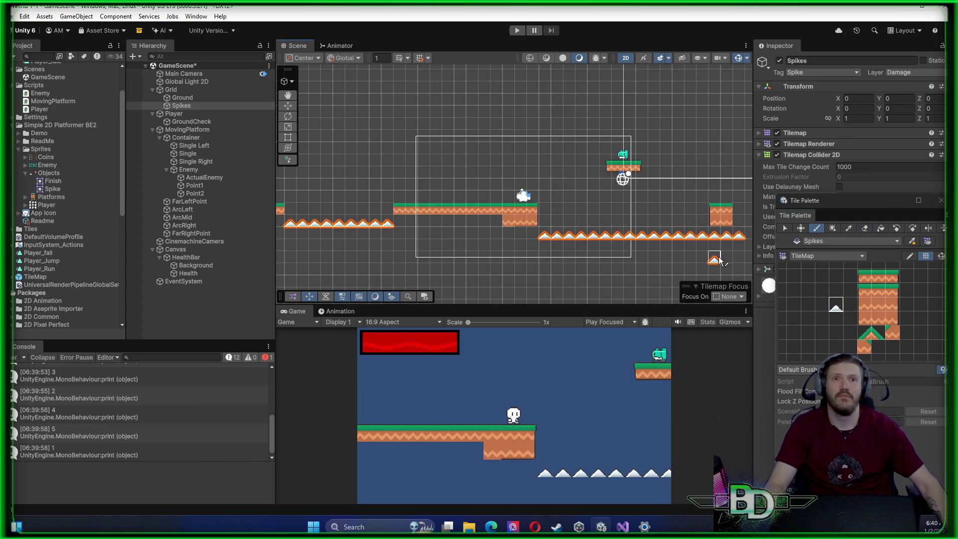
{"action": "scroll", "coordinate": [721, 259], "scroll_direction": "right", "scroll_amount": 5}
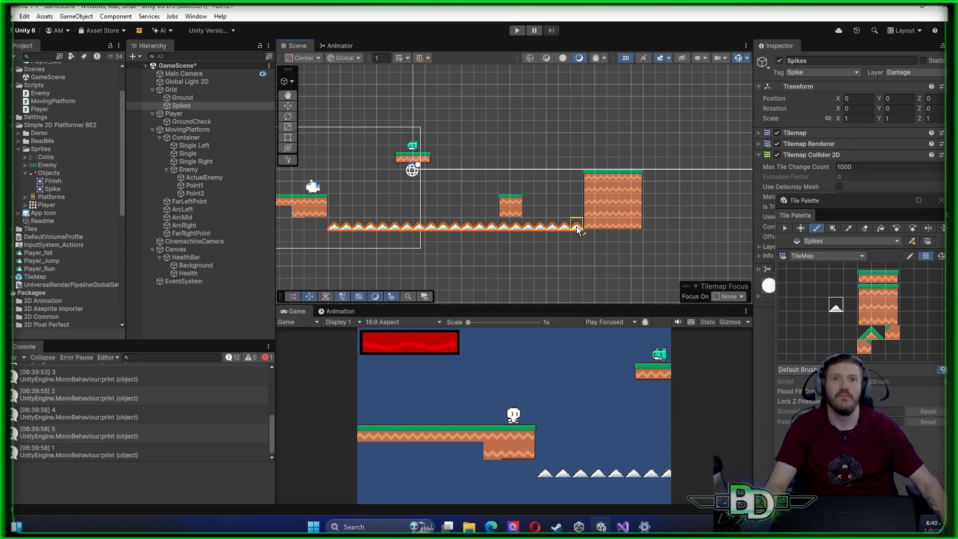
{"action": "scroll", "coordinate": [545, 250], "scroll_direction": "left", "scroll_amount": 5}
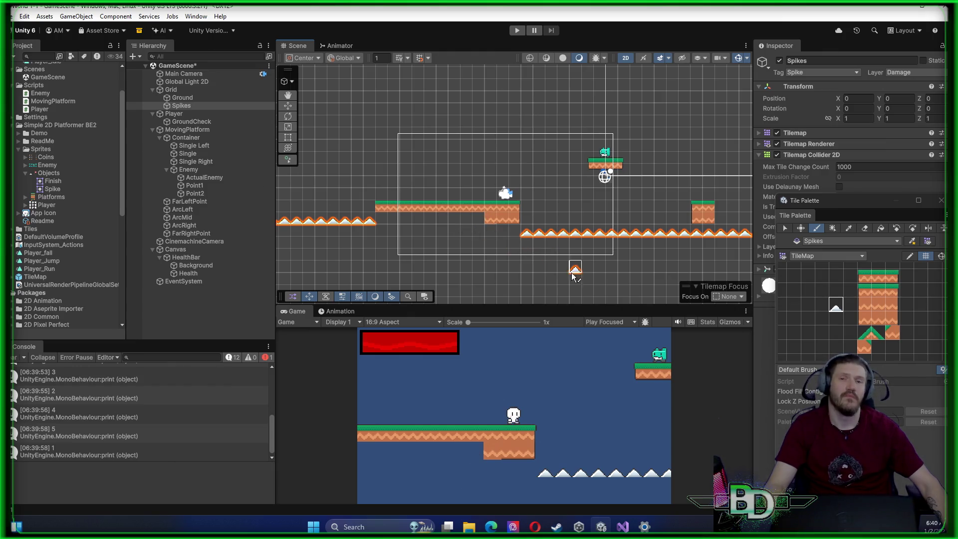
{"action": "left_click", "coordinate": [516, 31]}
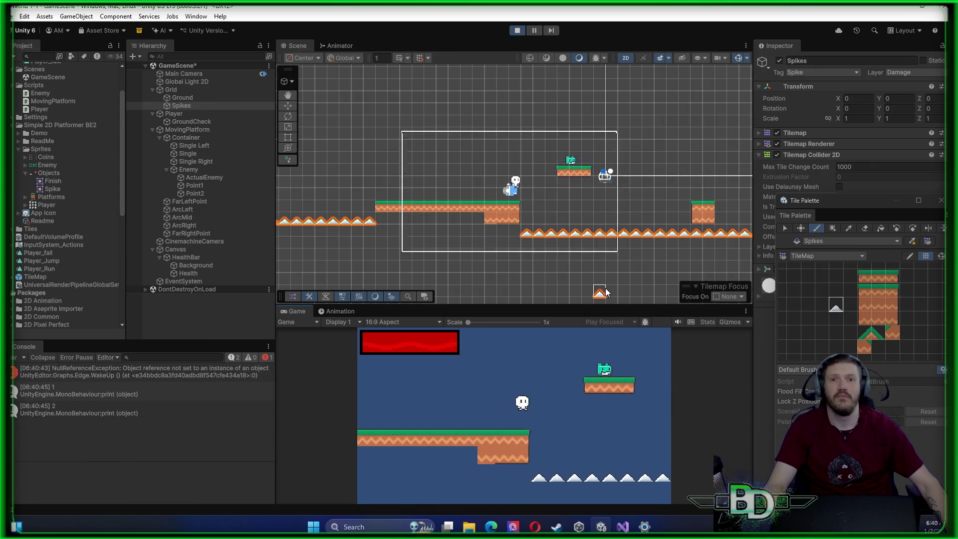
Jump the player over the spikes and across the moving platform onto the large platform, then stop
{"action": "key", "text": "d"}
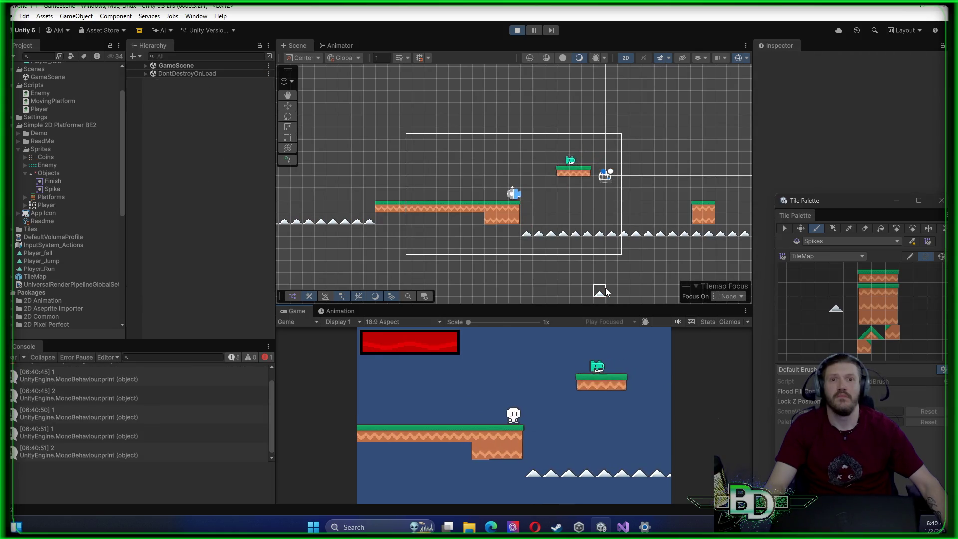
{"action": "key", "text": "space"}
{"action": "key", "text": "d"}
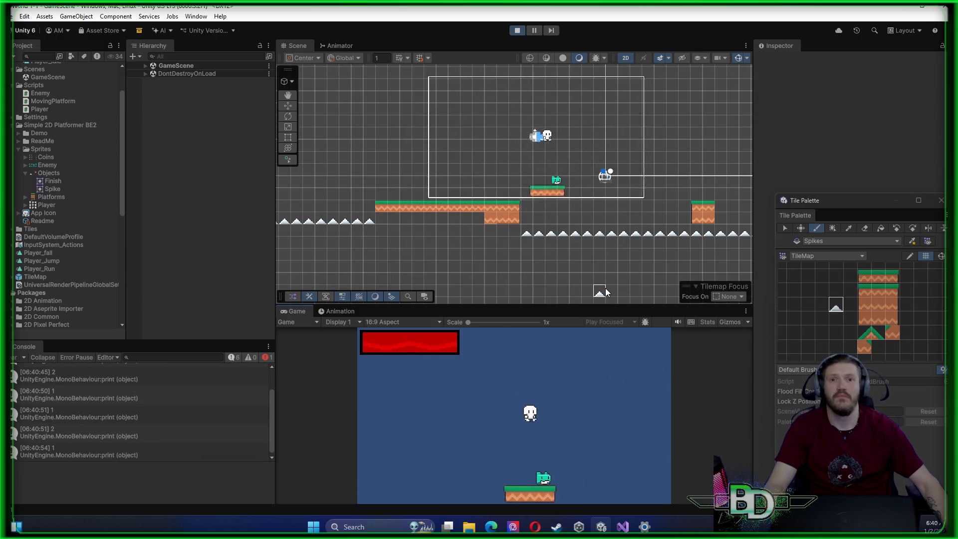
{"action": "key", "text": "space"}
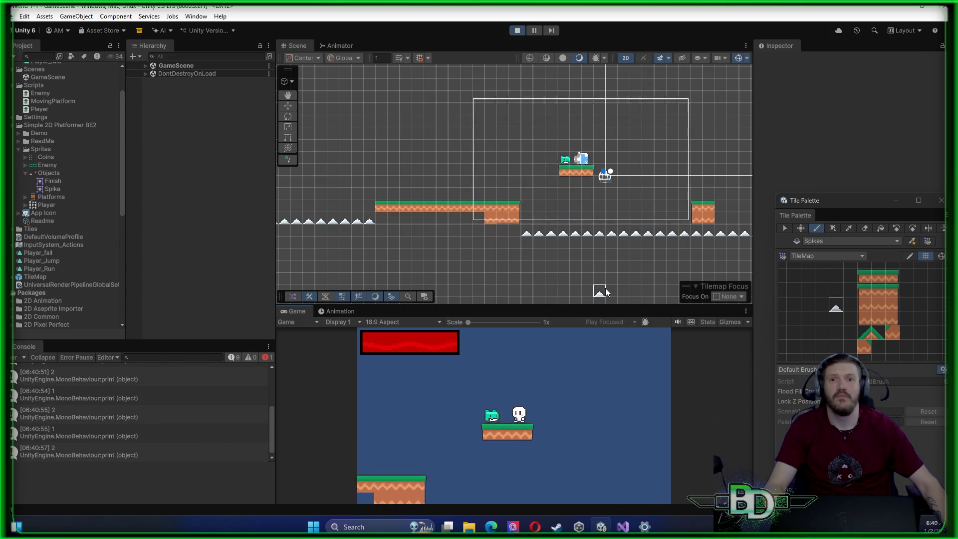
{"action": "key", "text": "space"}
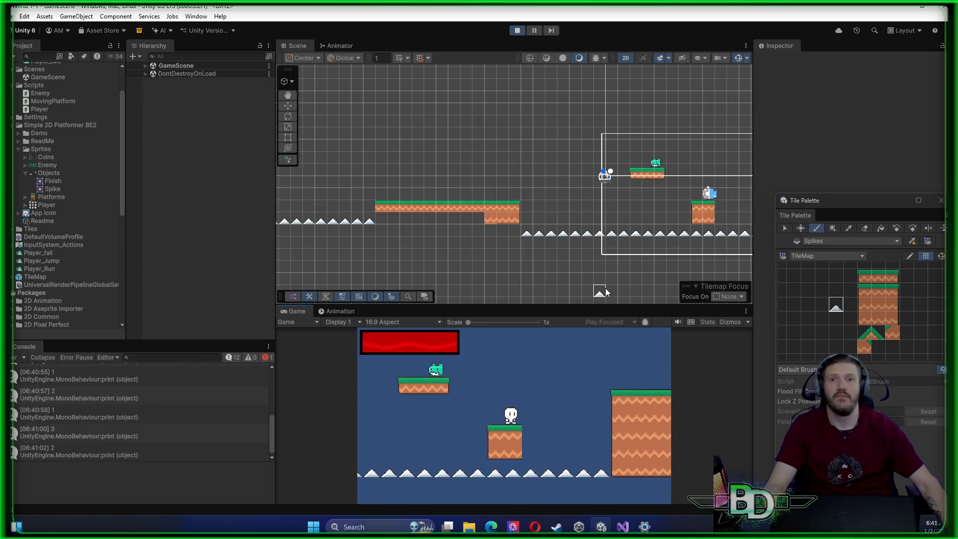
{"action": "key", "text": "space"}
{"action": "key", "text": "a"}
{"action": "key", "text": "a"}
{"action": "key", "text": "a"}
{"action": "key", "text": "space"}
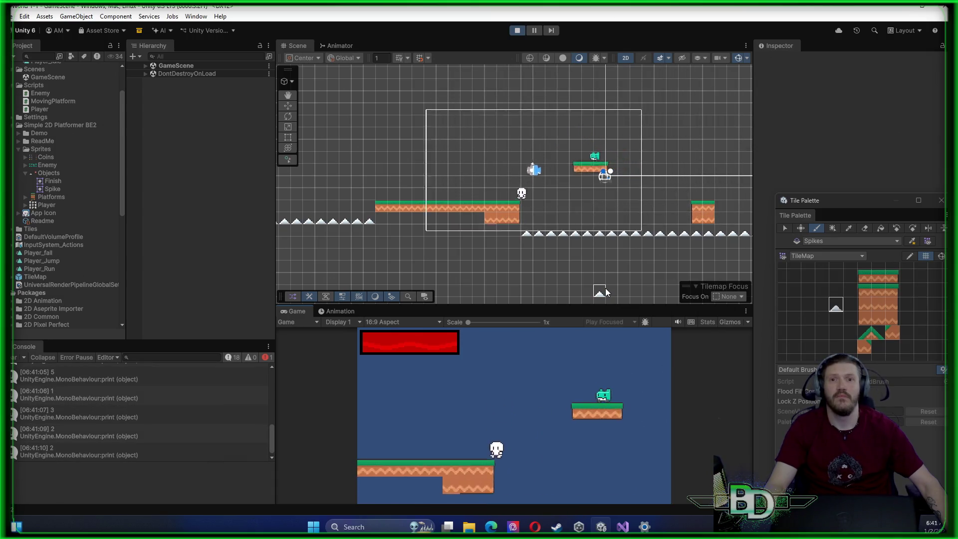
{"action": "key", "text": "a"}
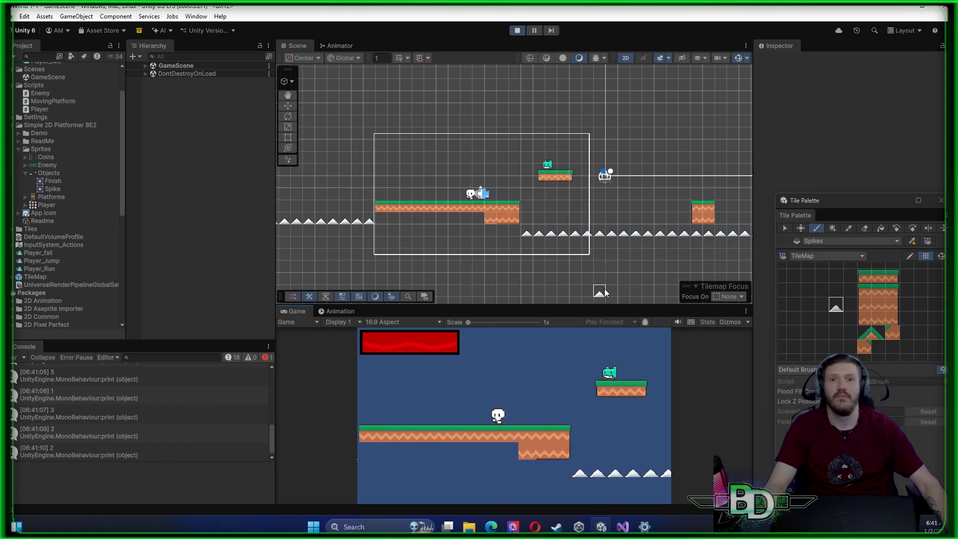
{"action": "left_click", "coordinate": [518, 31]}
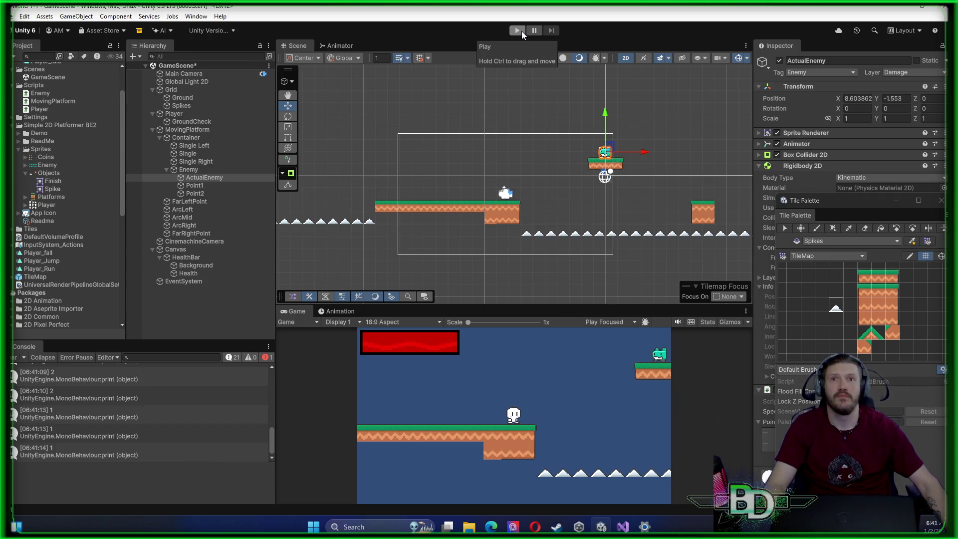
Switch to Visual Studio to view Player.cs's OnCollisionEnter2D damage code
{"action": "left_click", "coordinate": [623, 527]}
{"action": "scroll", "coordinate": [469, 335], "scroll_direction": "down", "scroll_amount": 6}
{"action": "scroll", "coordinate": [472, 359], "scroll_direction": "up", "scroll_amount": 7}
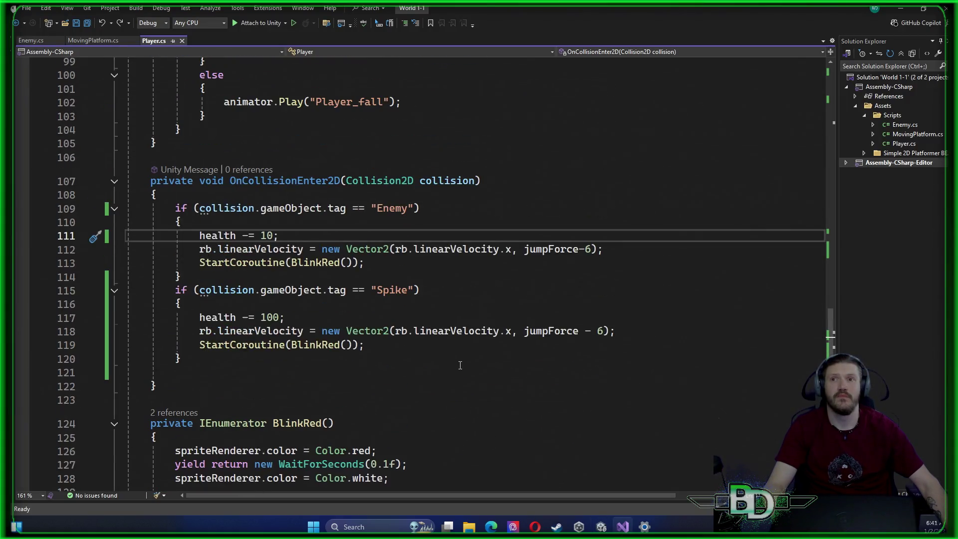
Insert blank lines above and below the spriteRenderer.flipX line in Player.cs
{"action": "scroll", "coordinate": [459, 365], "scroll_direction": "up", "scroll_amount": 14}
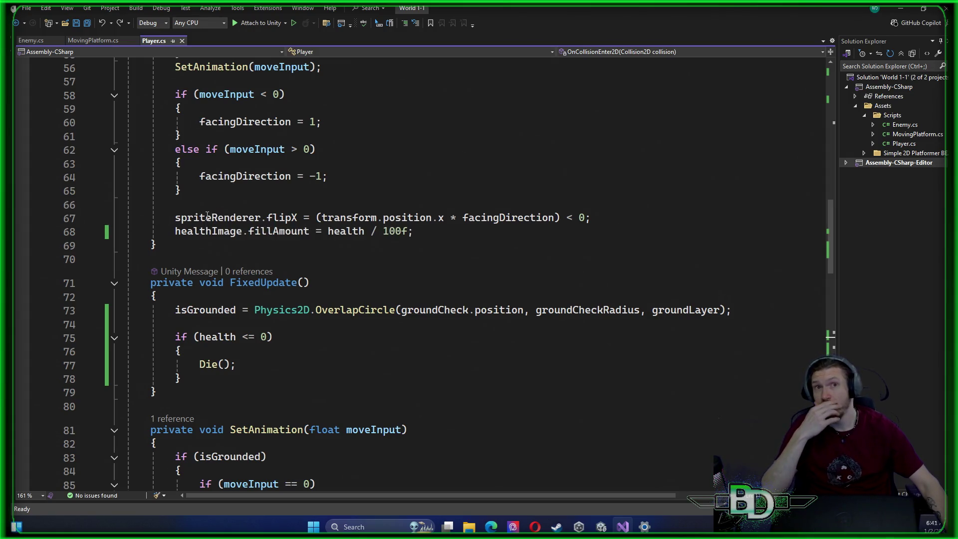
{"action": "double_click", "coordinate": [176, 218]}
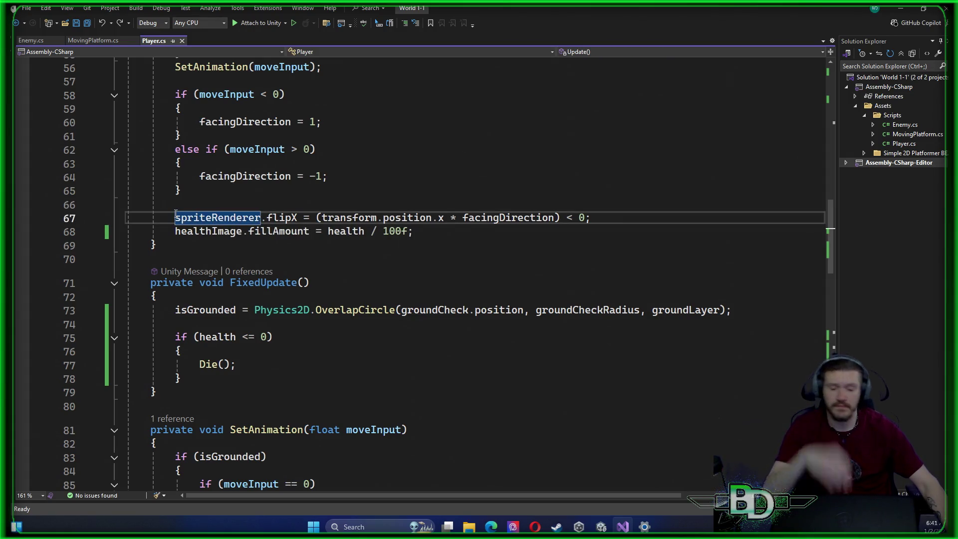
{"action": "key", "text": "Return"}
{"action": "key", "text": "Return"}
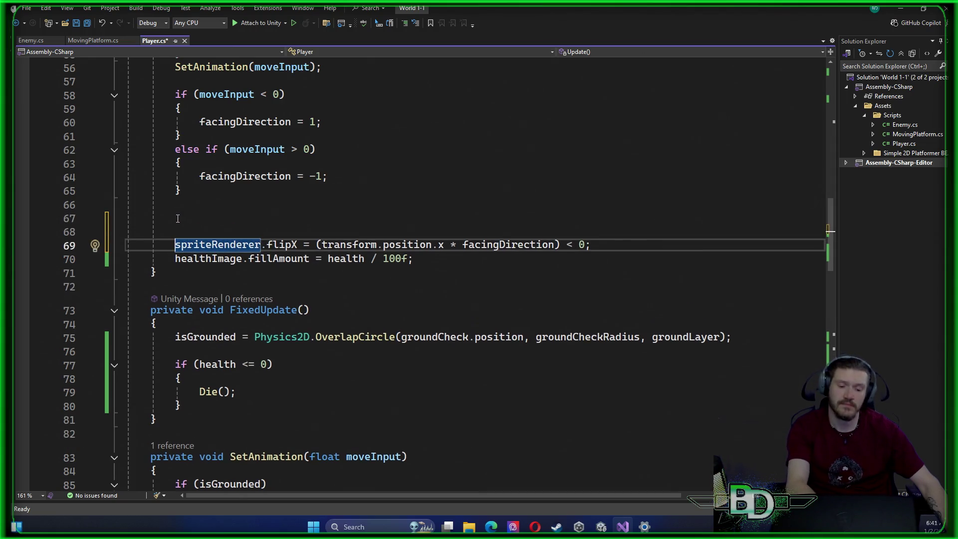
{"action": "key", "text": "ctrl+z"}
{"action": "left_click", "coordinate": [175, 231]}
{"action": "key", "text": "Return"}
{"action": "key", "text": "Return"}
{"action": "left_click", "coordinate": [172, 217]}
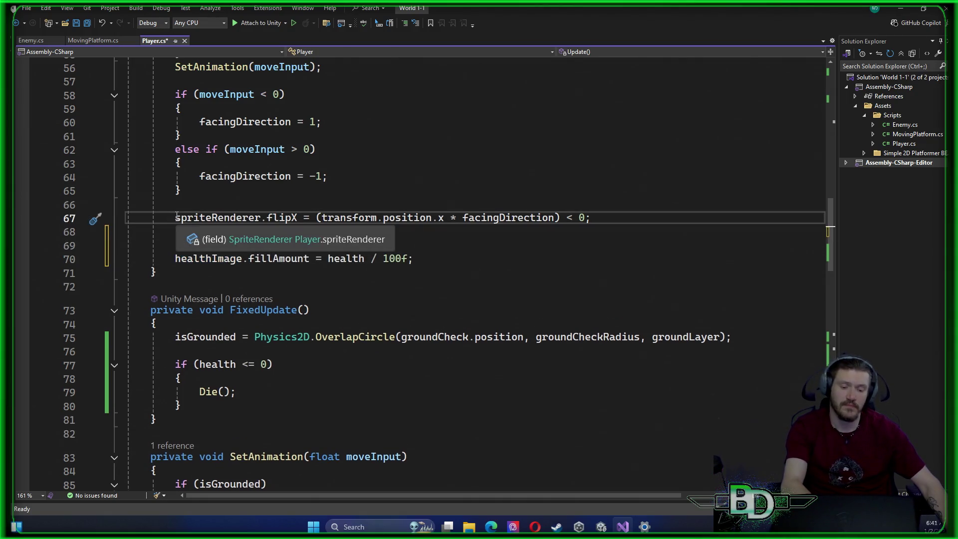
{"action": "key", "text": "Return"}
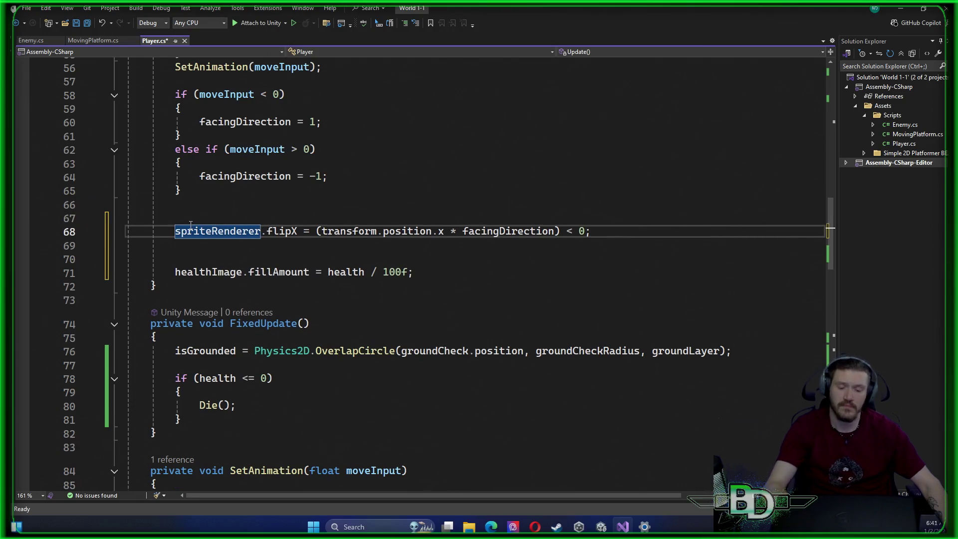
{"action": "key", "text": "Up"}
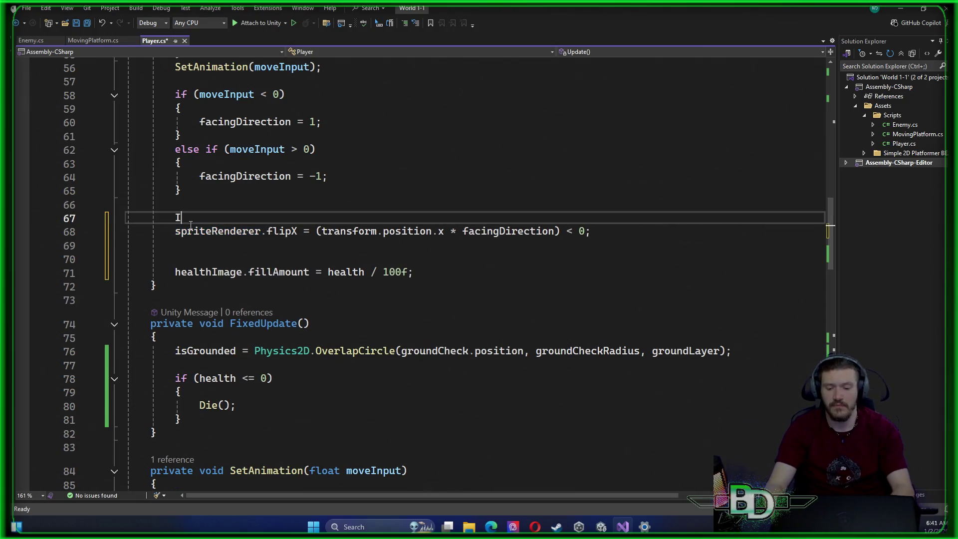
Write the condition if (transform.position.x <= 0) above the spriteRenderer.flipX line
{"action": "type", "text": "If"}
{"action": "key", "text": "BackSpace"}
{"action": "key", "text": "BackSpace"}
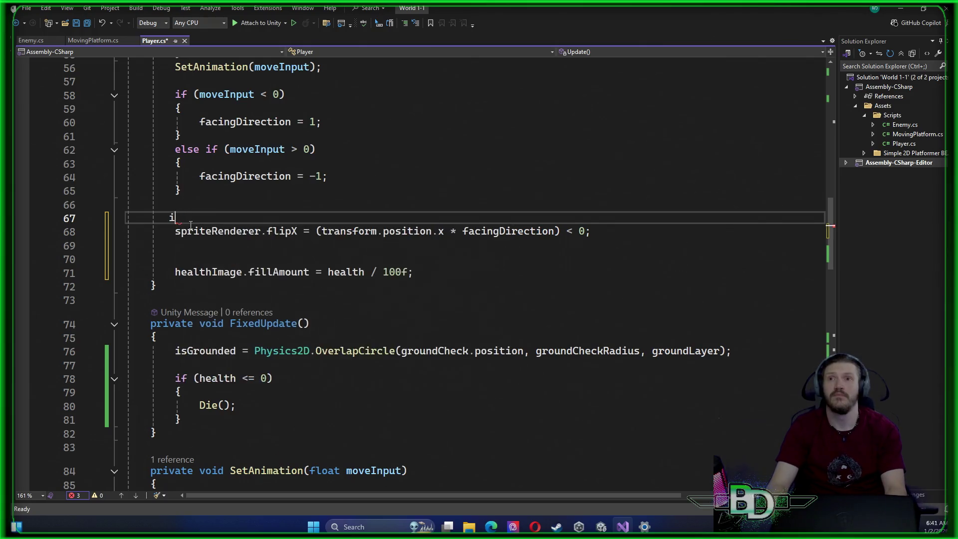
{"action": "type", "text": "i"}
{"action": "key", "text": "Escape"}
{"action": "key", "text": "Escape"}
{"action": "type", "text": "if "}
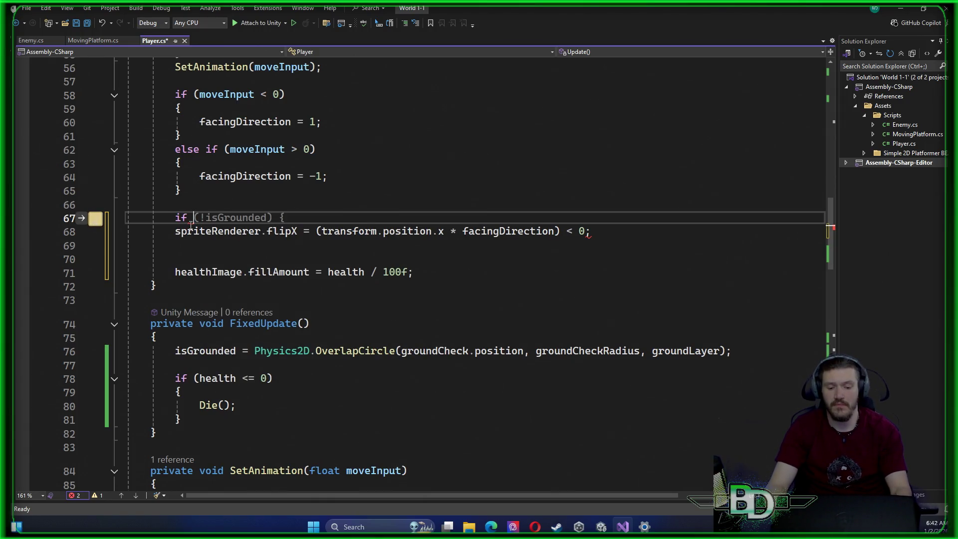
{"action": "type", "text": "(trans"}
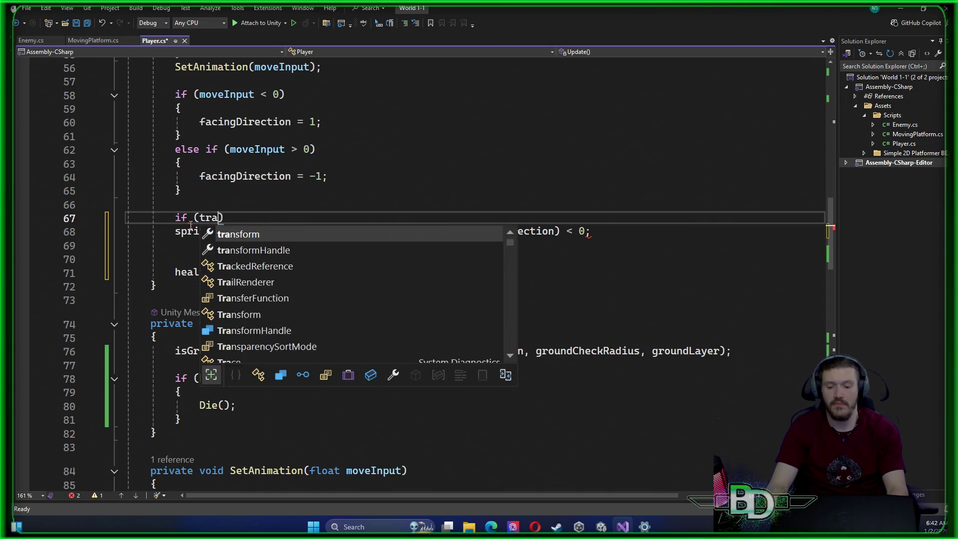
{"action": "key", "text": "Tab"}
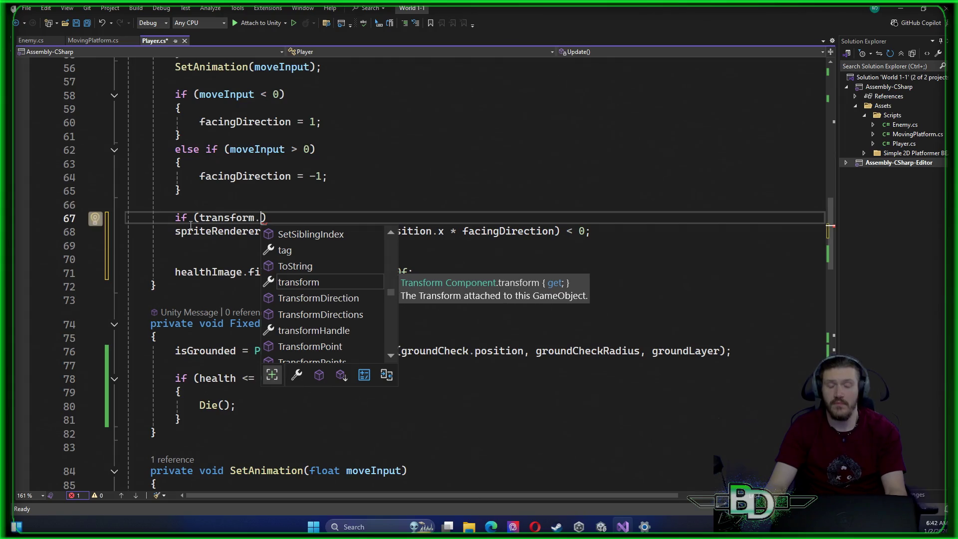
{"action": "type", "text": "postionx"}
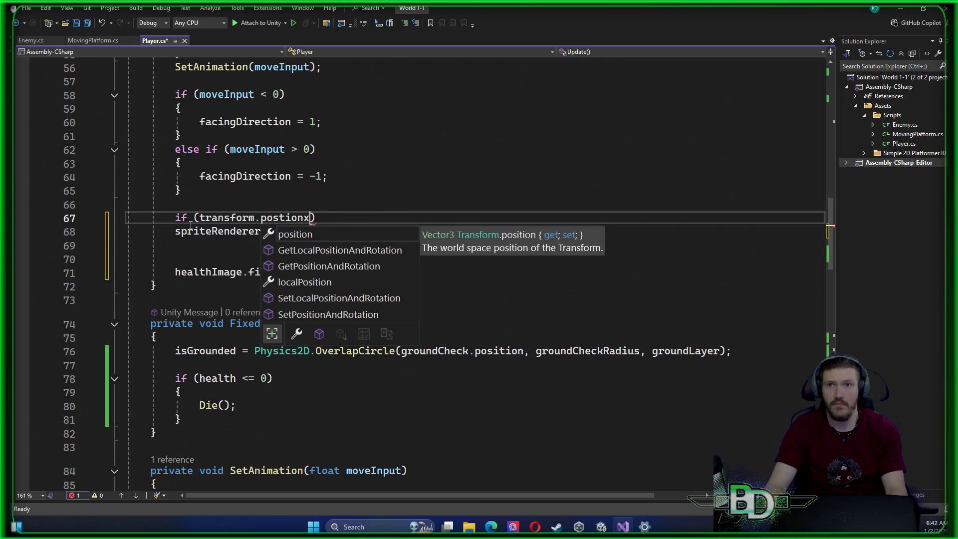
{"action": "key", "text": "BackSpace"}
{"action": "key", "text": "BackSpace"}
{"action": "key", "text": "BackSpace"}
{"action": "type", "text": "ition"}
{"action": "key", "text": "Escape"}
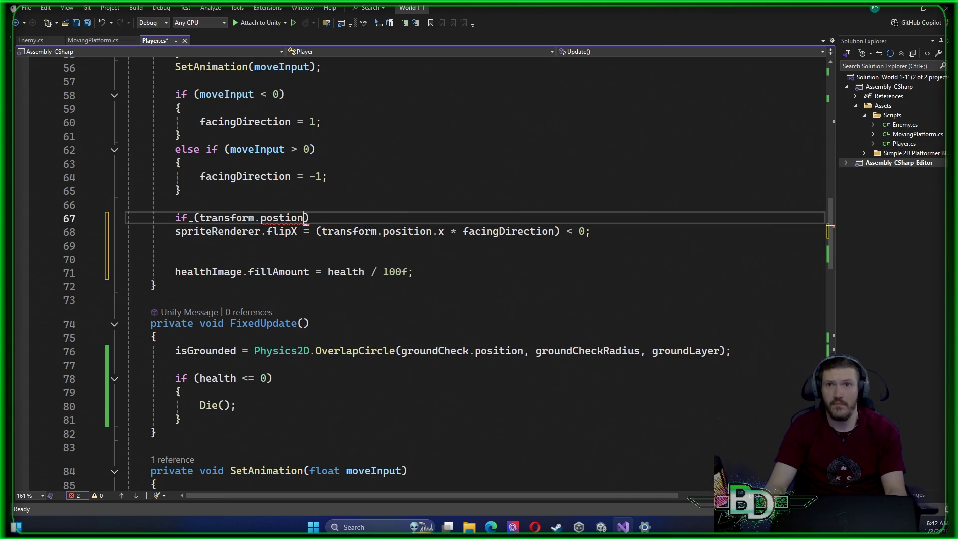
{"action": "type", "text": "ion.x <"}
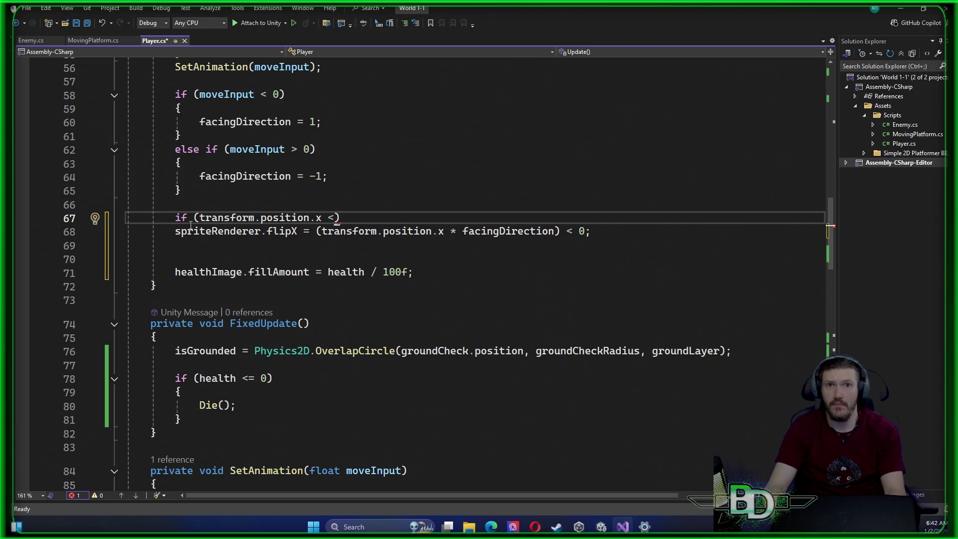
{"action": "type", "text": "0"}
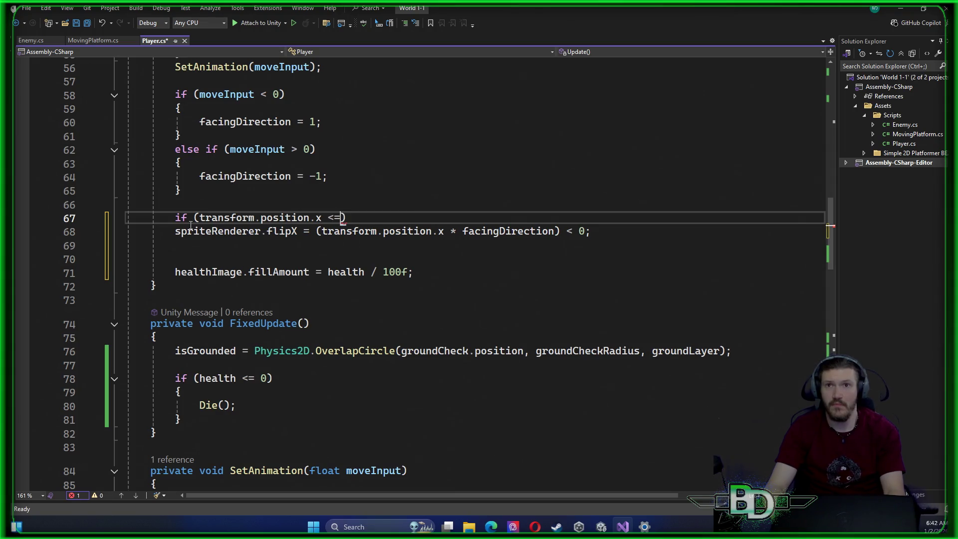
{"action": "key", "text": "Tab"}
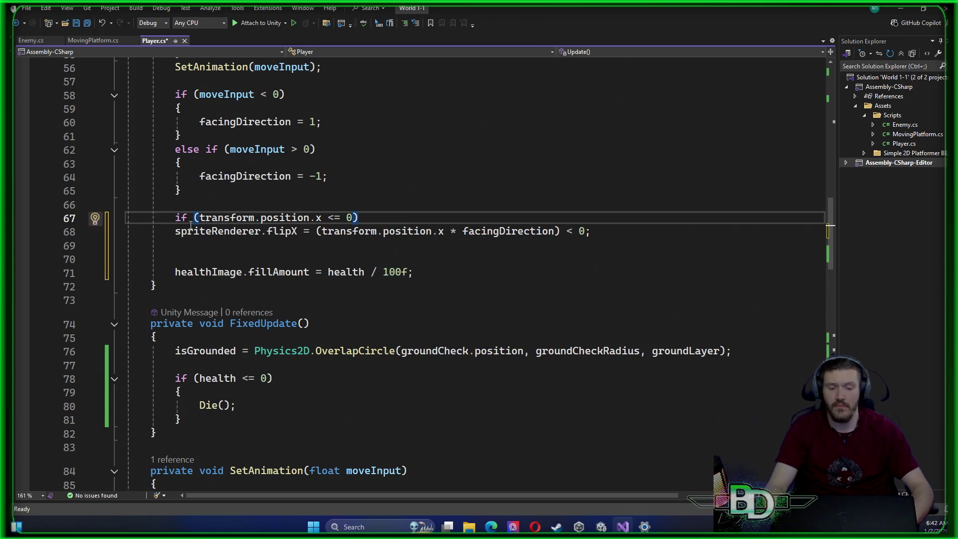
Wrap the flipX line in braces as the if block and begin an else if ( line below
{"action": "key", "text": "Down"}
{"action": "left_click", "coordinate": [190, 226]}
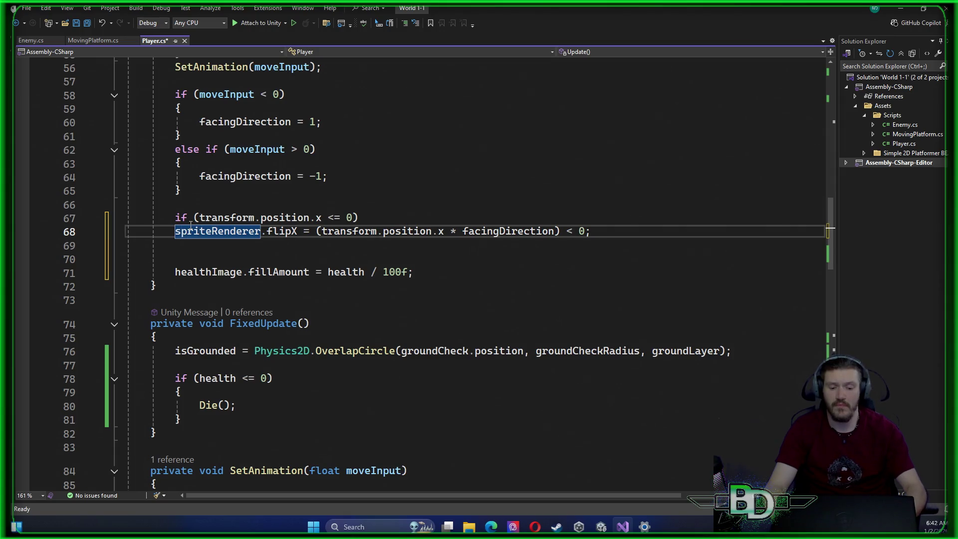
{"action": "type", "text": "{"}
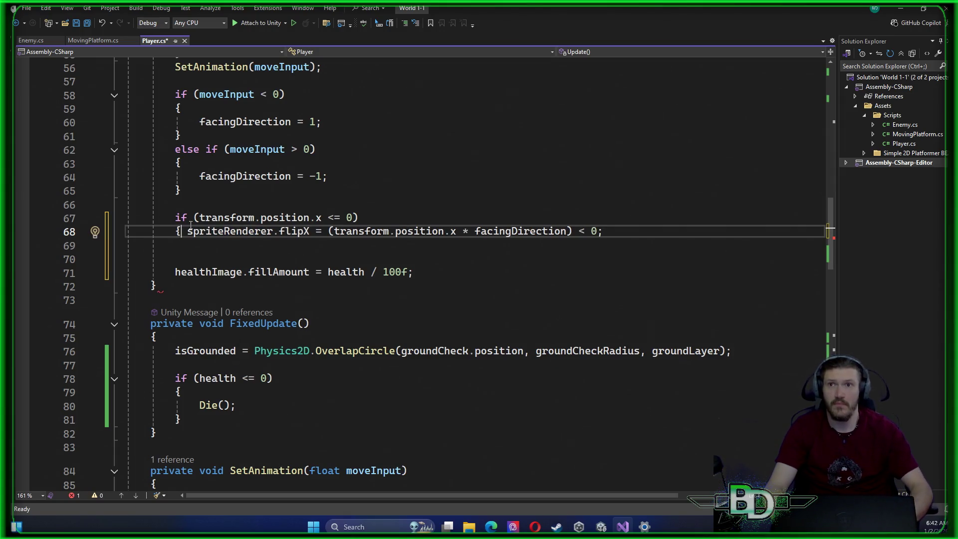
{"action": "key", "text": "Down"}
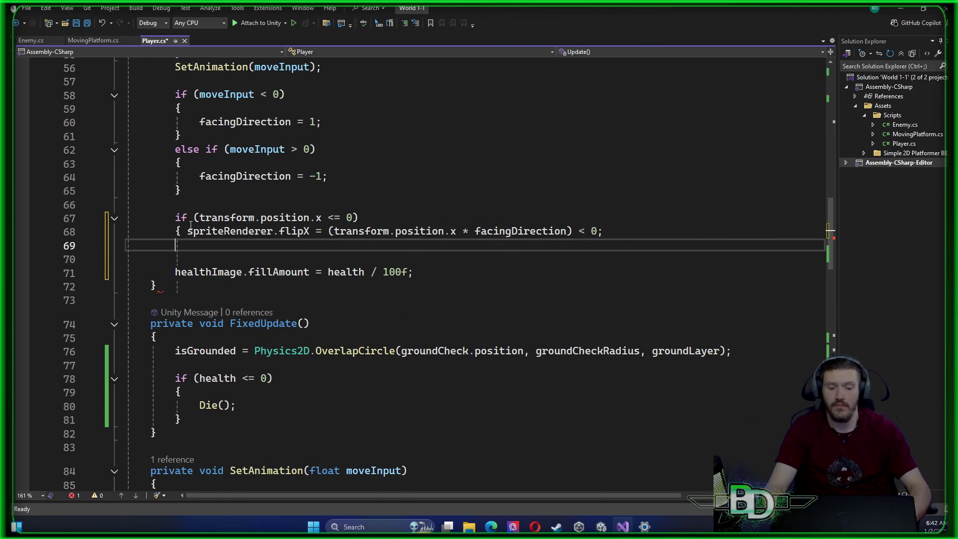
{"action": "type", "text": "}"}
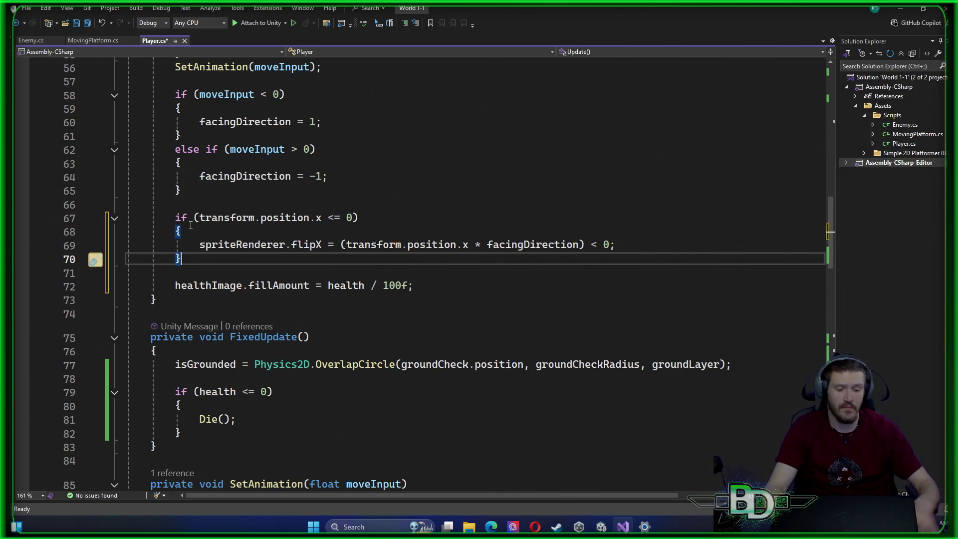
{"action": "key", "text": "Return"}
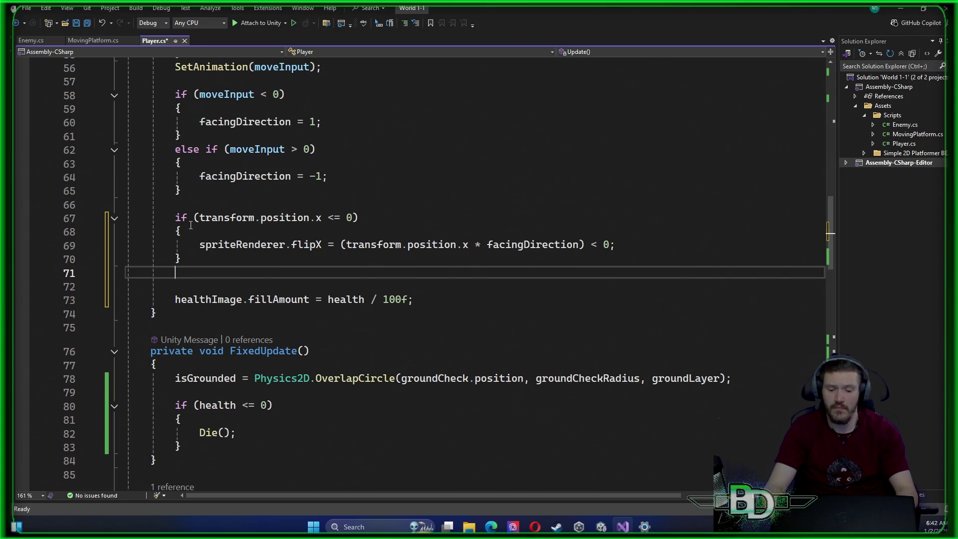
{"action": "type", "text": "else if "}
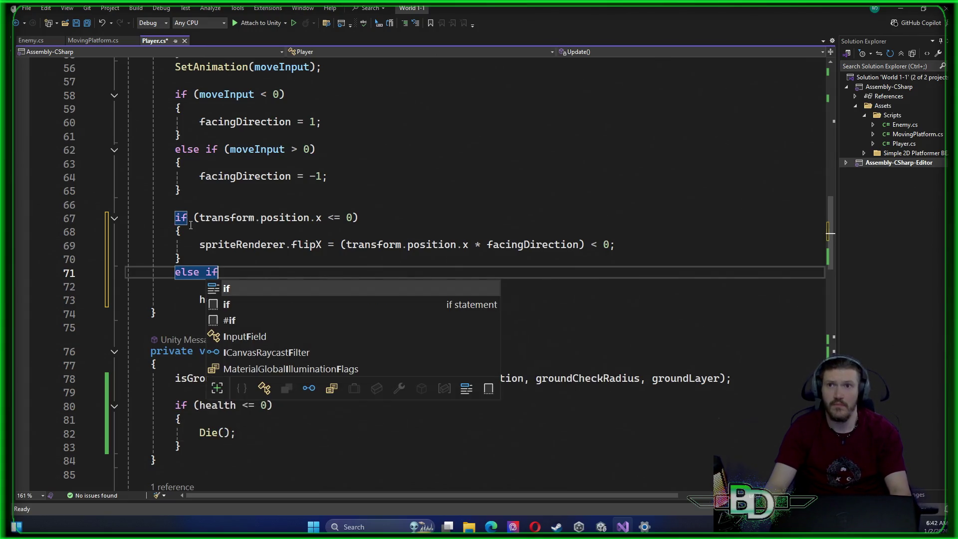
{"action": "type", "text": "("}
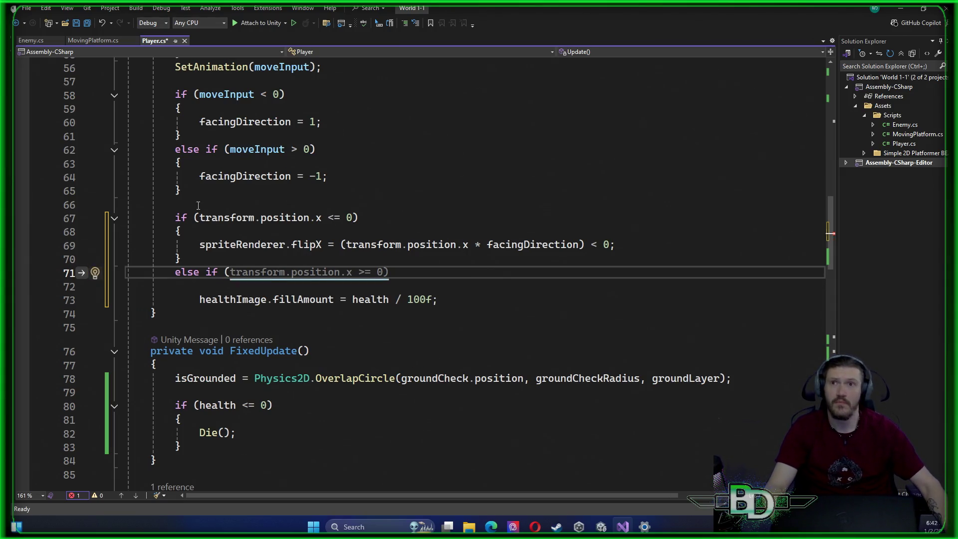
Copy the if condition and its flip block into the else-if
{"action": "left_click_drag", "start_coordinate": [199, 220], "coordinate": [212, 262]}
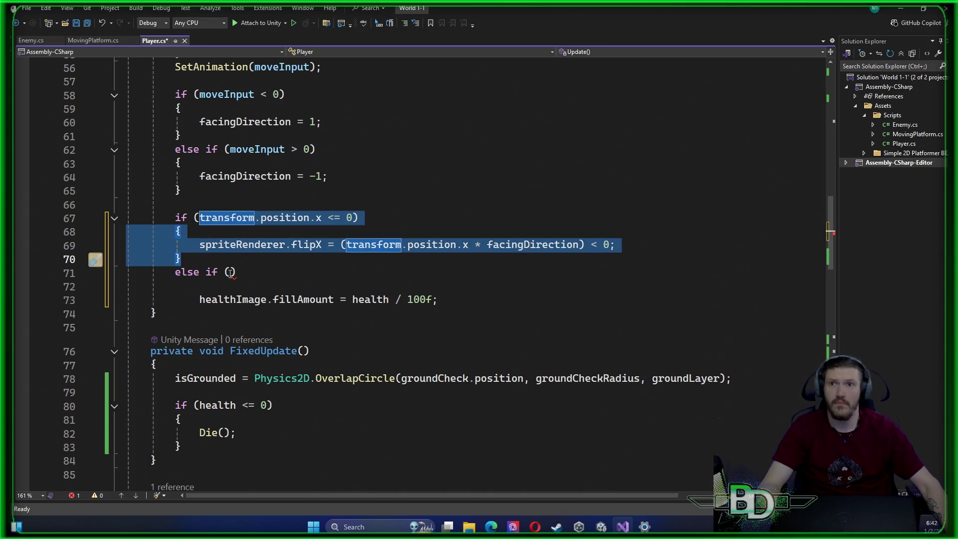
{"action": "key", "text": "ctrl+c"}
{"action": "left_click", "coordinate": [230, 271]}
{"action": "key", "text": "ctrl+v"}
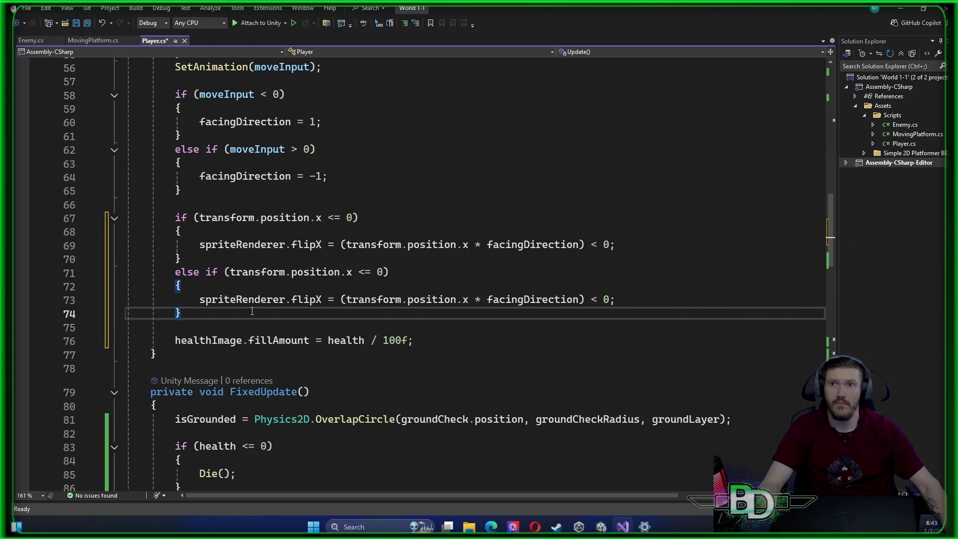
Change the else-if comparison to > 0, negate facingDirection, and save Player.cs
{"action": "left_click", "coordinate": [365, 271]}
{"action": "key", "text": "BackSpace"}
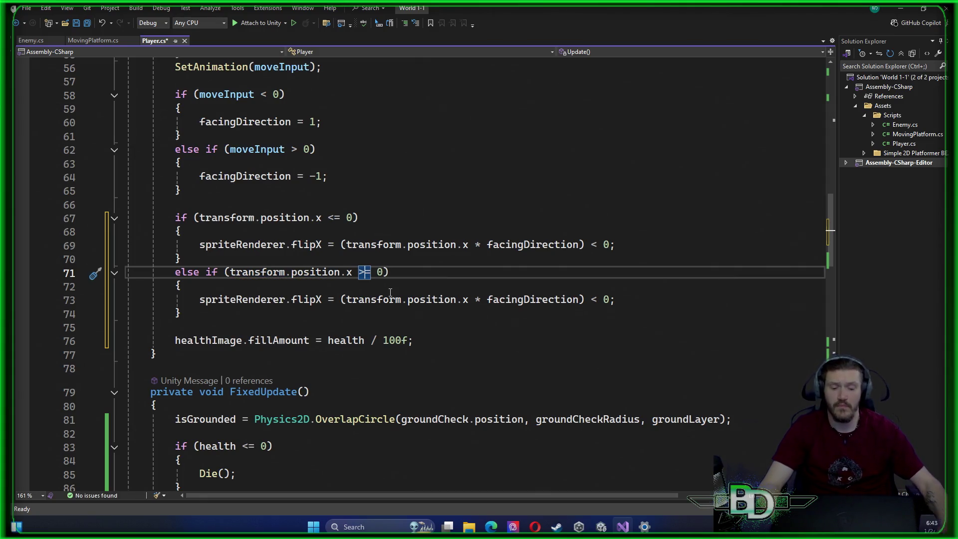
{"action": "type", "text": ">"}
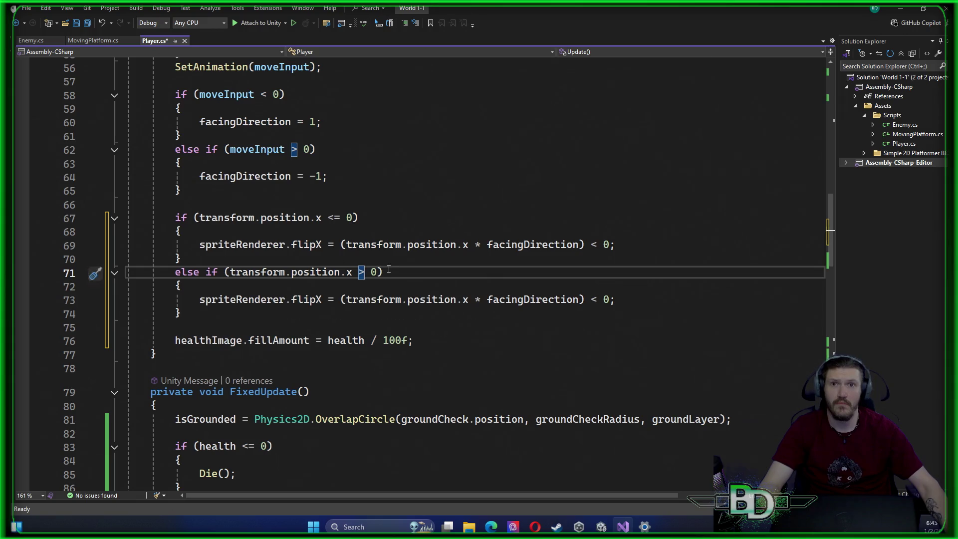
{"action": "left_click", "coordinate": [502, 303]}
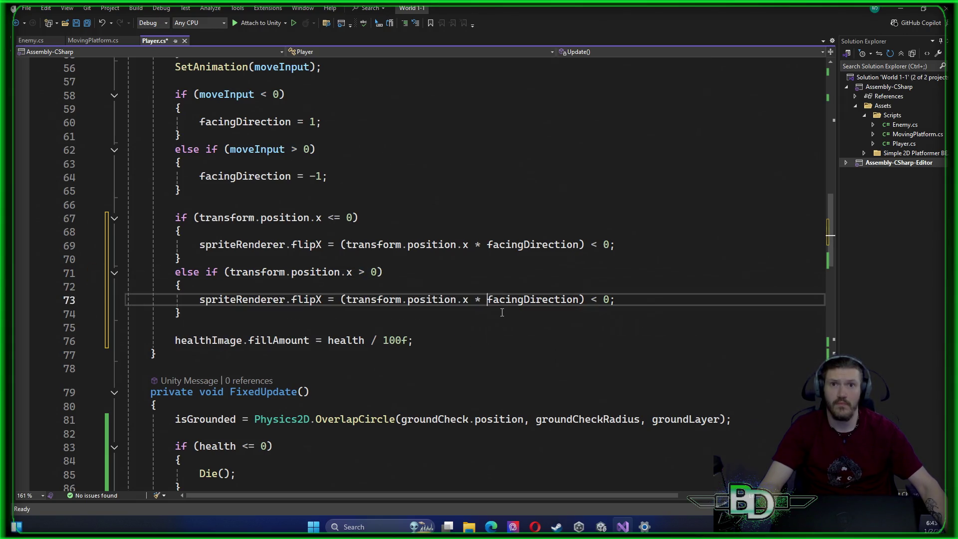
{"action": "left_click", "coordinate": [487, 300]}
{"action": "type", "text": "-"}
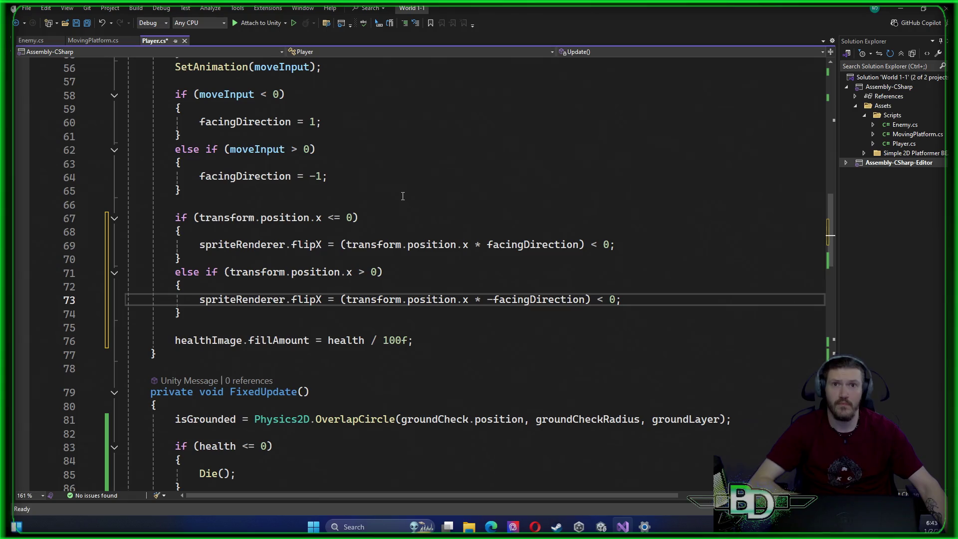
{"action": "key", "text": "ctrl+s"}
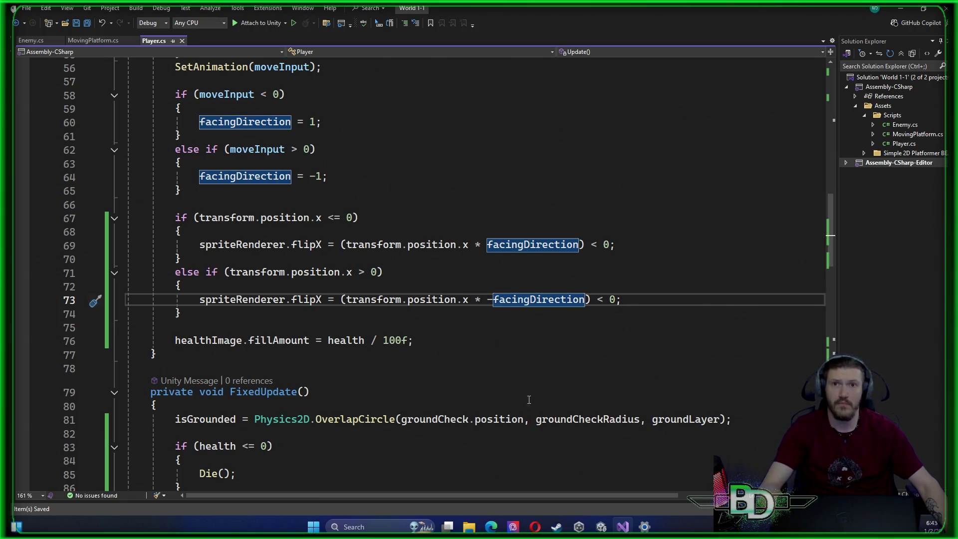
{"action": "mouse_move", "coordinate": [644, 526]}
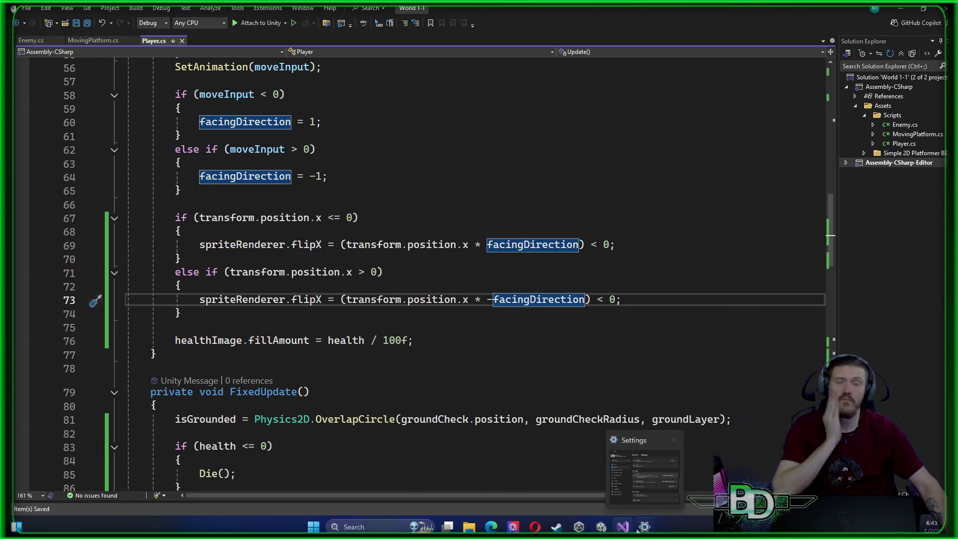